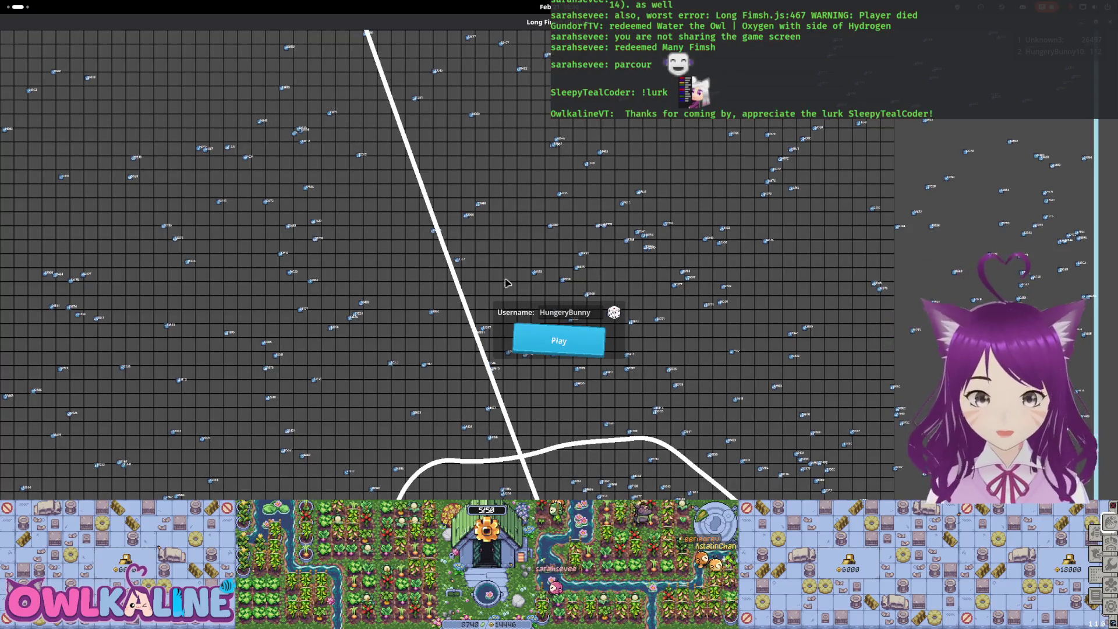
# Leave the game and comment out the end-of-path clamp lines 81–82 in tail_segement.gd
pyautogui.press('super+Down')
pyautogui.hotkey('alt', 'F4')
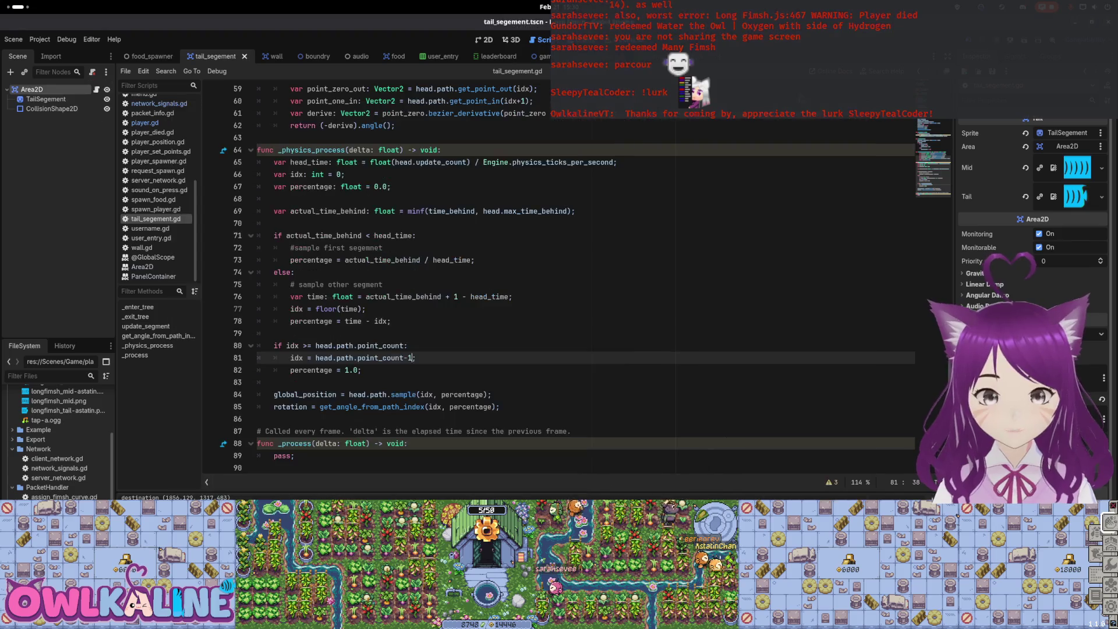
pyautogui.click(275, 347)
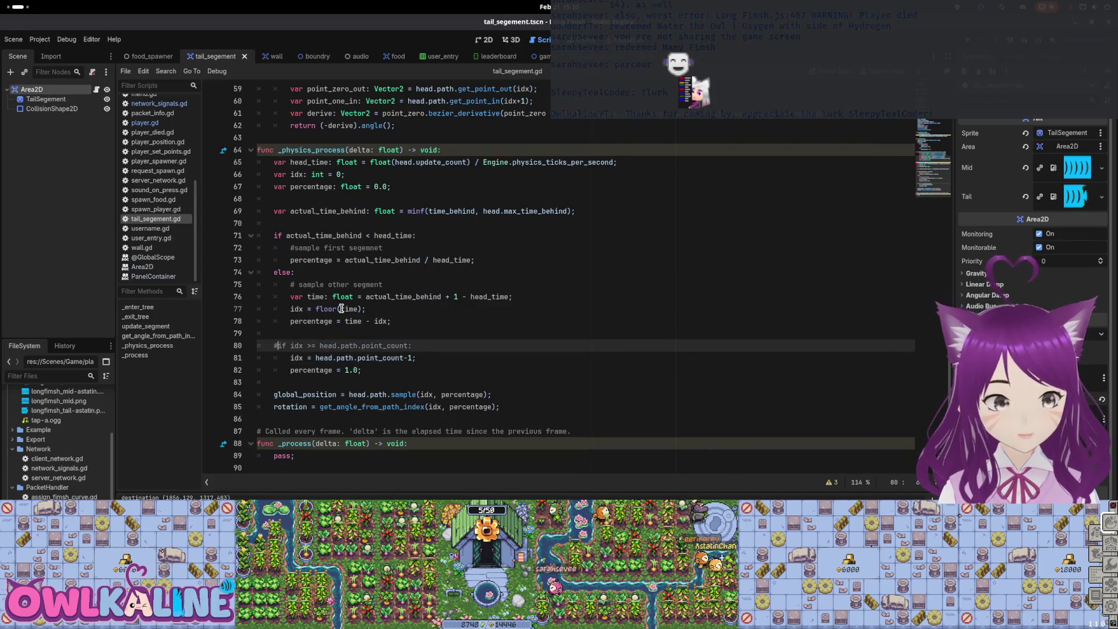
pyautogui.press('Down')
pyautogui.hotkey('ctrl', 'k')
pyautogui.press('Down')
pyautogui.hotkey('ctrl', 'k')
# Save tail_segement.gd, relaunch the game with F5, and join as a client
pyautogui.hotkey('ctrl', 's')
pyautogui.press('F5')
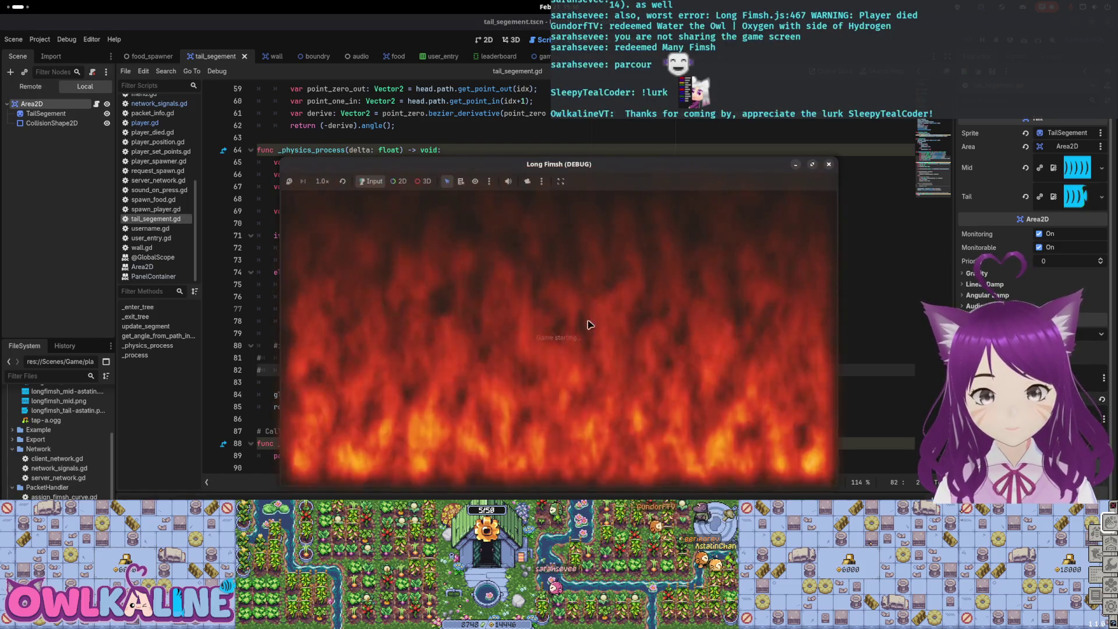
pyautogui.click(570, 317)
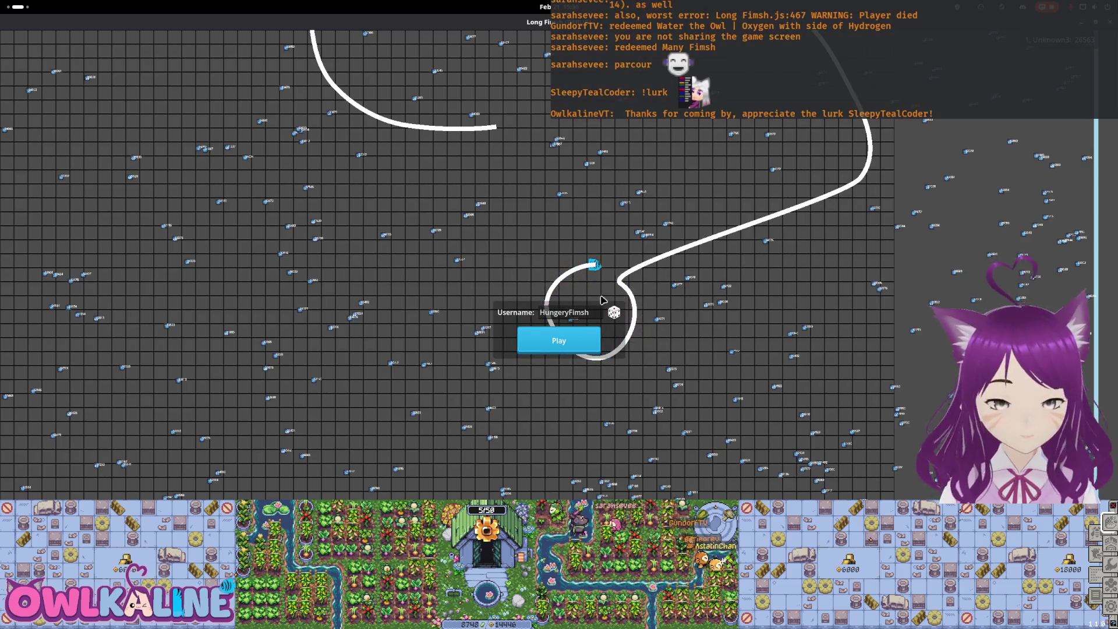
# Spawn the fish, play a round with the changed tail, then join as a client again
pyautogui.click(574, 344)
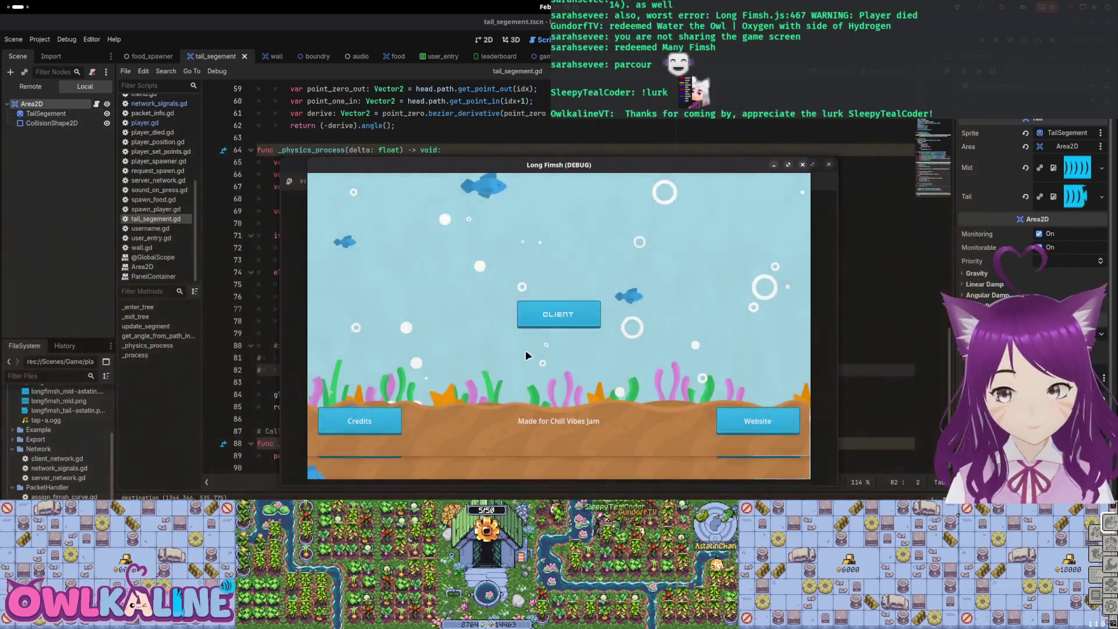
pyautogui.click(558, 314)
# Play a quick round, move the windowed game aside, view Session 3's 54 errors, and relaunch
pyautogui.click(563, 341)
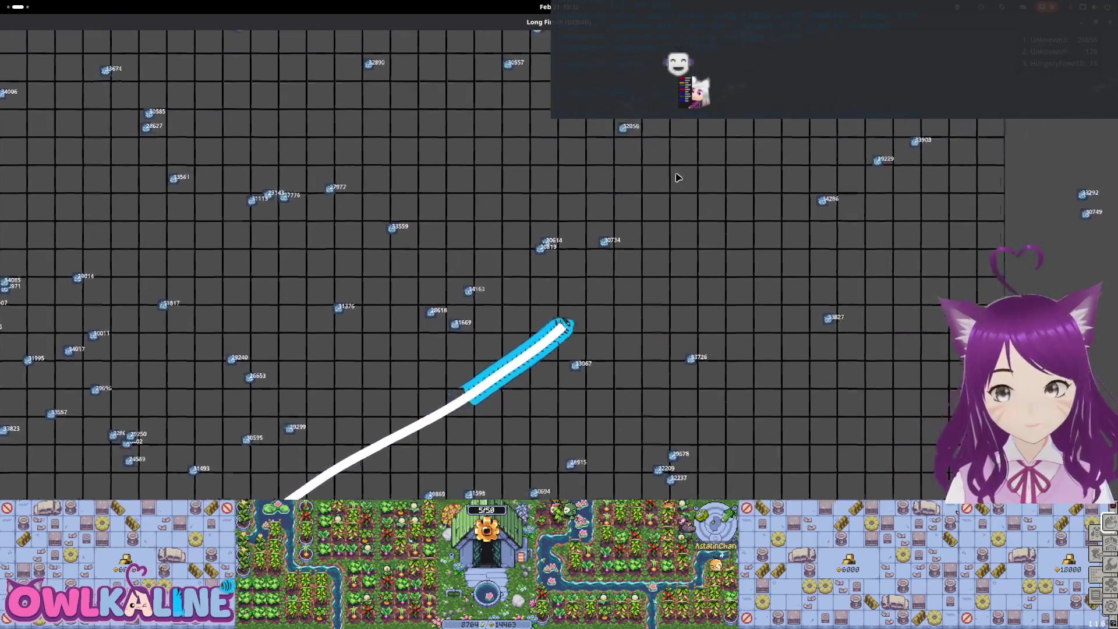
pyautogui.press('F11')
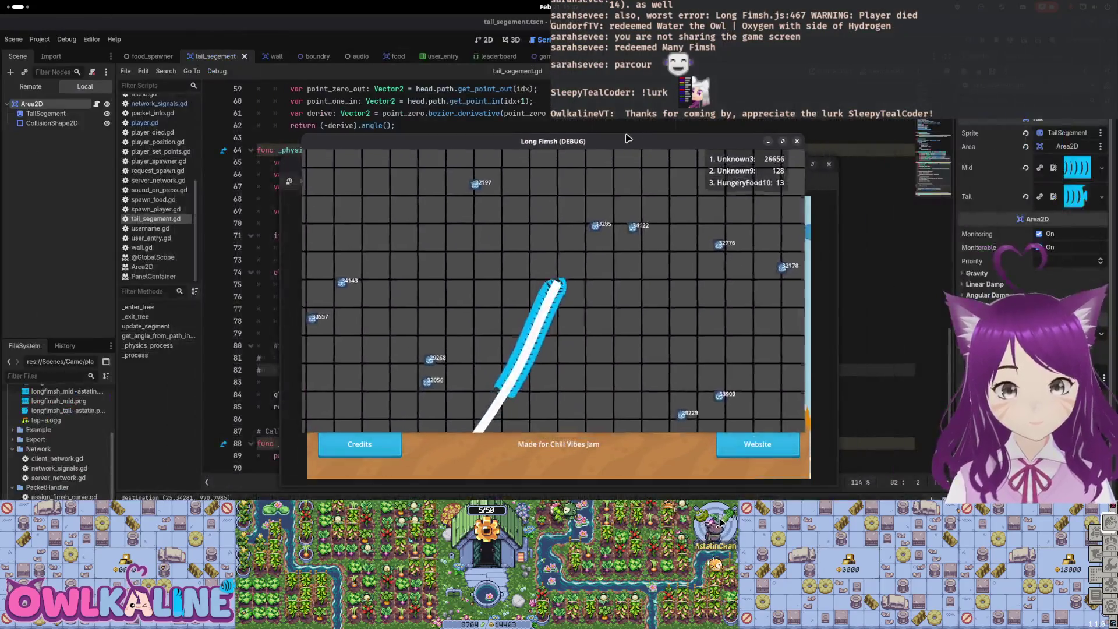
pyautogui.moveTo(752, 194)
pyautogui.mouseDown()
pyautogui.moveTo(896, 193)
pyautogui.moveTo(891, 175)
pyautogui.moveTo(823, 128)
pyautogui.mouseUp()
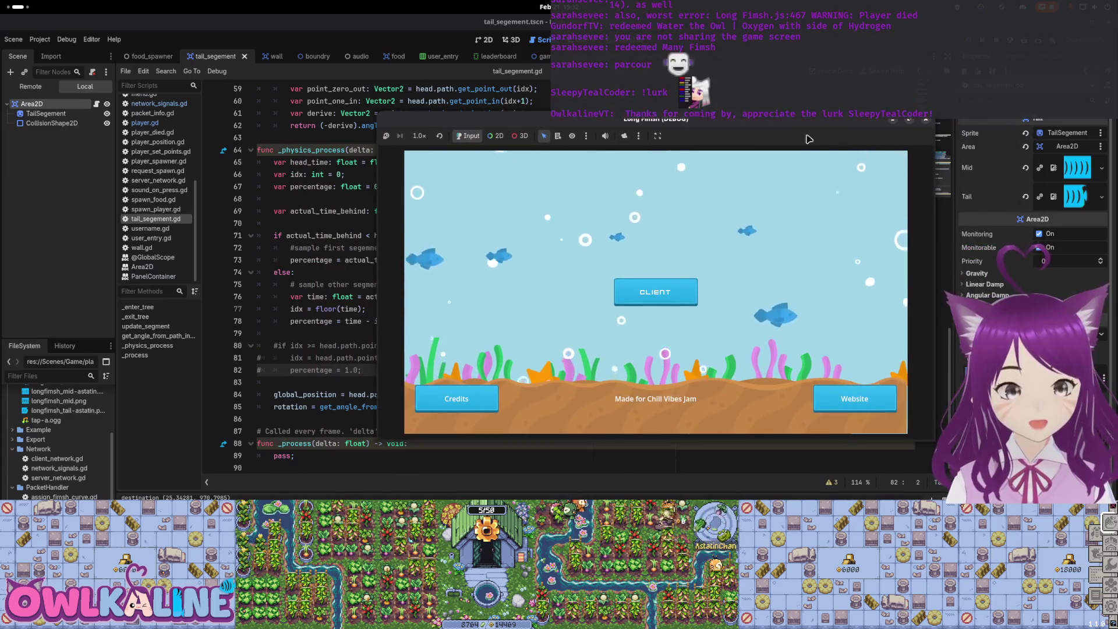
pyautogui.click(222, 465)
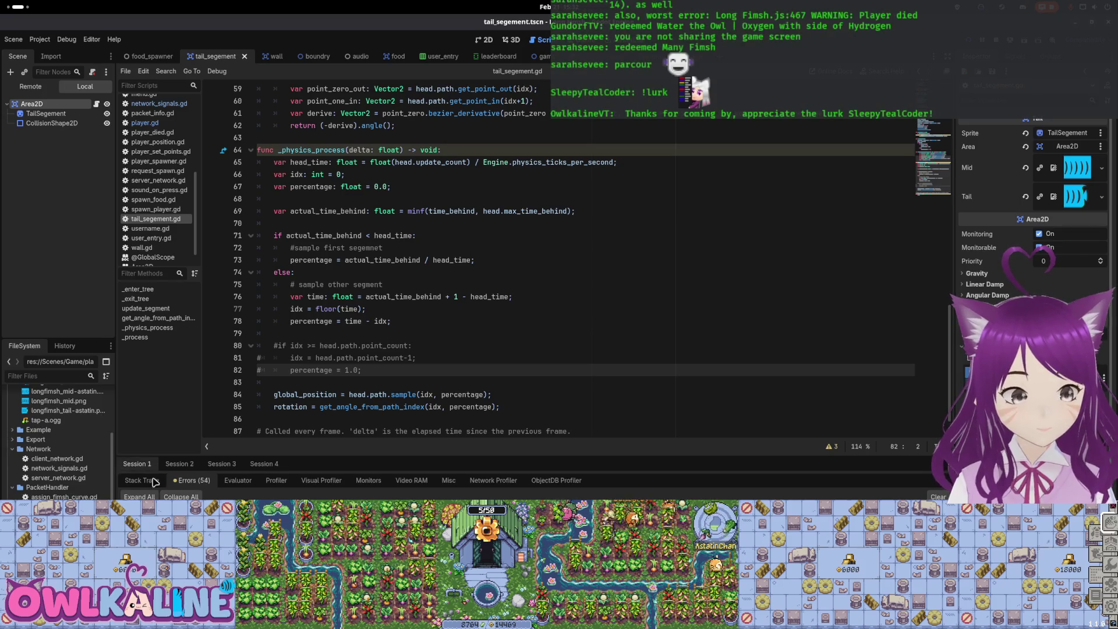
pyautogui.click(998, 42)
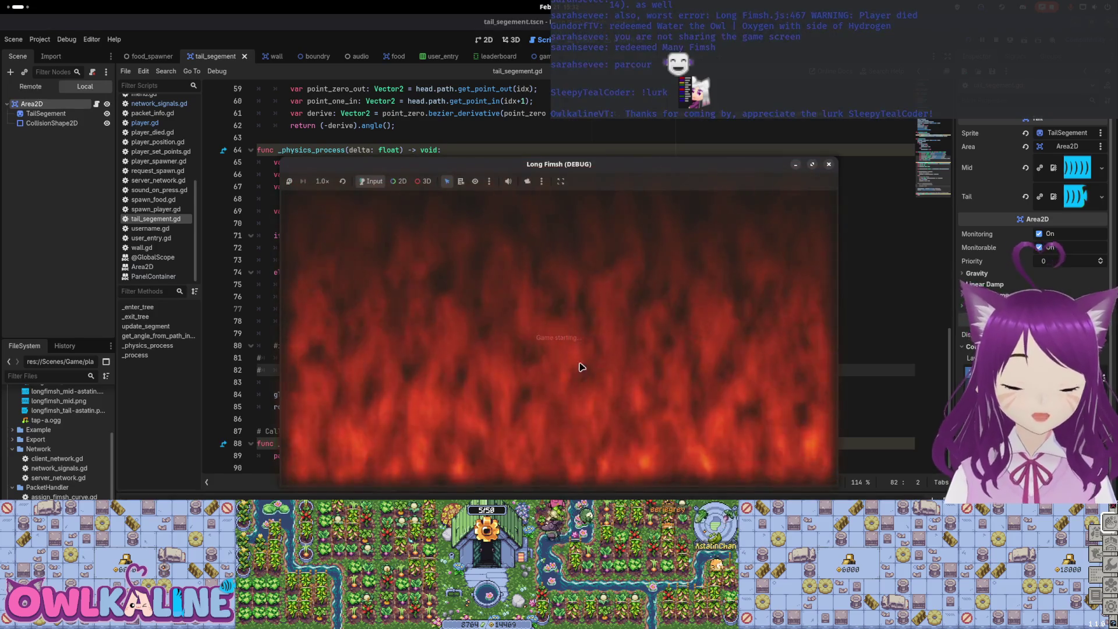
# Maximize the game window, play a round, restore the window, then stop the game with F8
pyautogui.doubleClick(571, 169)
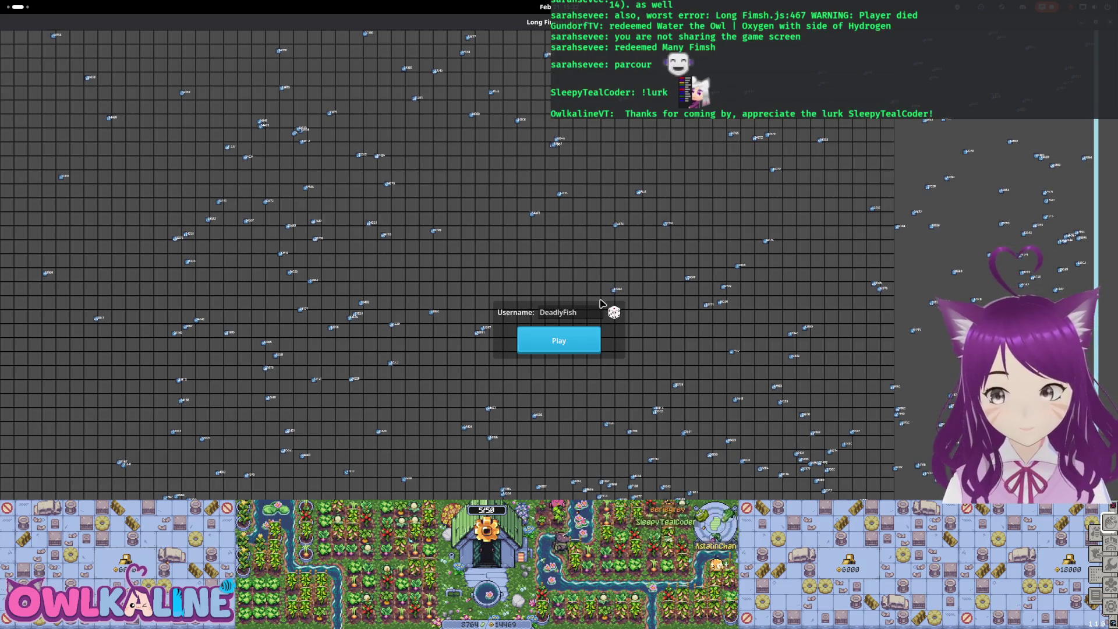
pyautogui.click(556, 349)
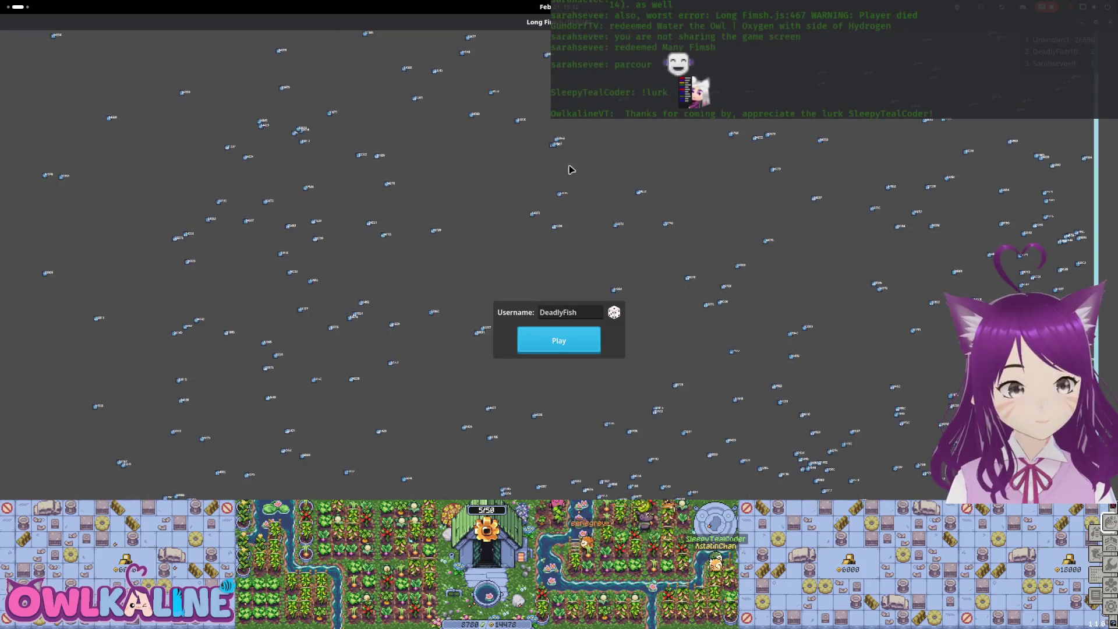
pyautogui.moveTo(586, 21)
pyautogui.mouseDown()
pyautogui.moveTo(612, 127)
pyautogui.moveTo(582, 124)
pyautogui.mouseUp()
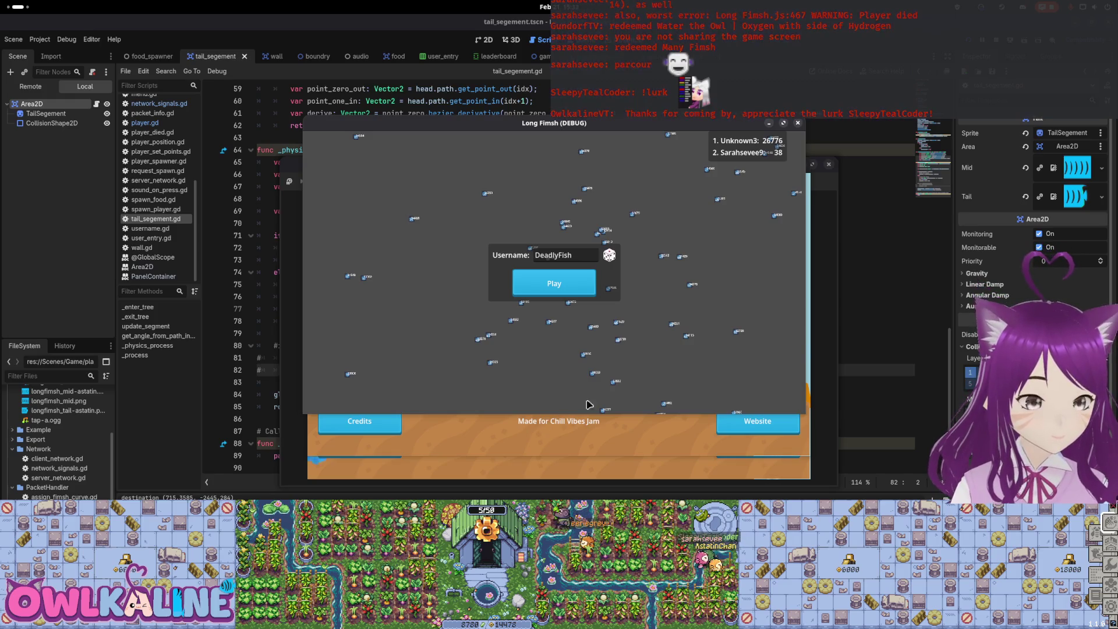
pyautogui.press('F8')
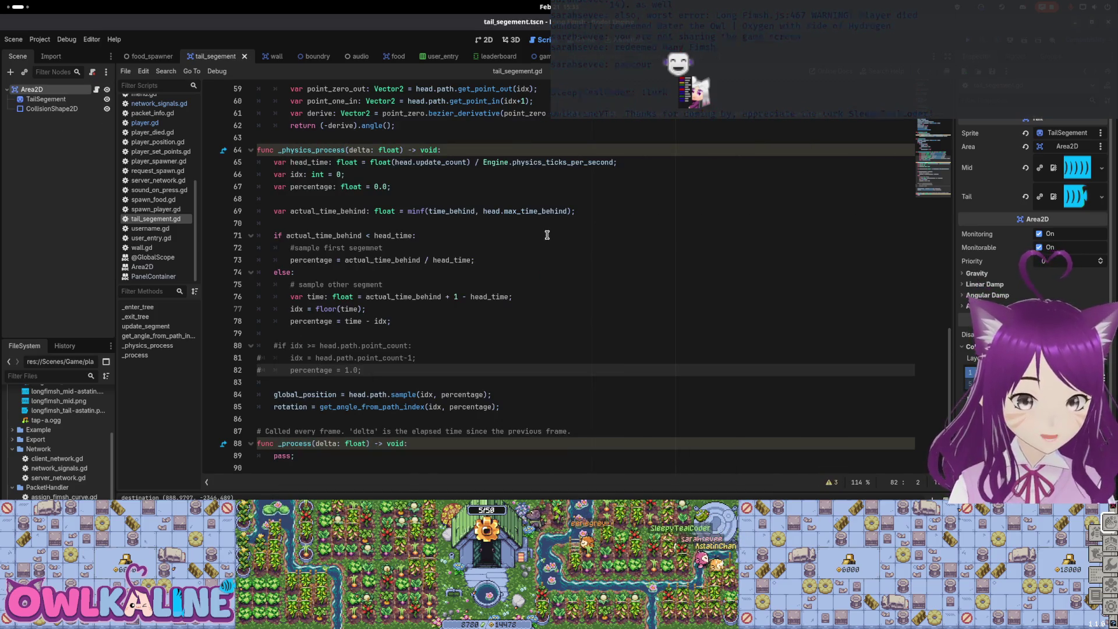
# Open player_spawner.gd and put the cursor on the empty line above the curve loop
pyautogui.click(547, 236)
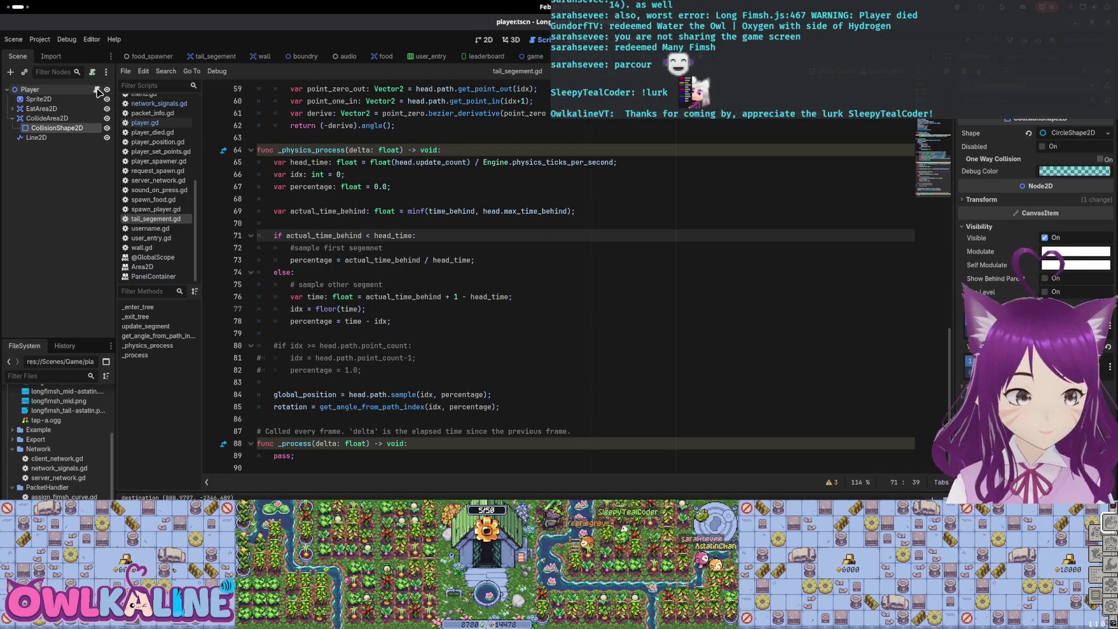
pyautogui.click(146, 122)
pyautogui.scroll(3, 349, 233)
pyautogui.click(153, 161)
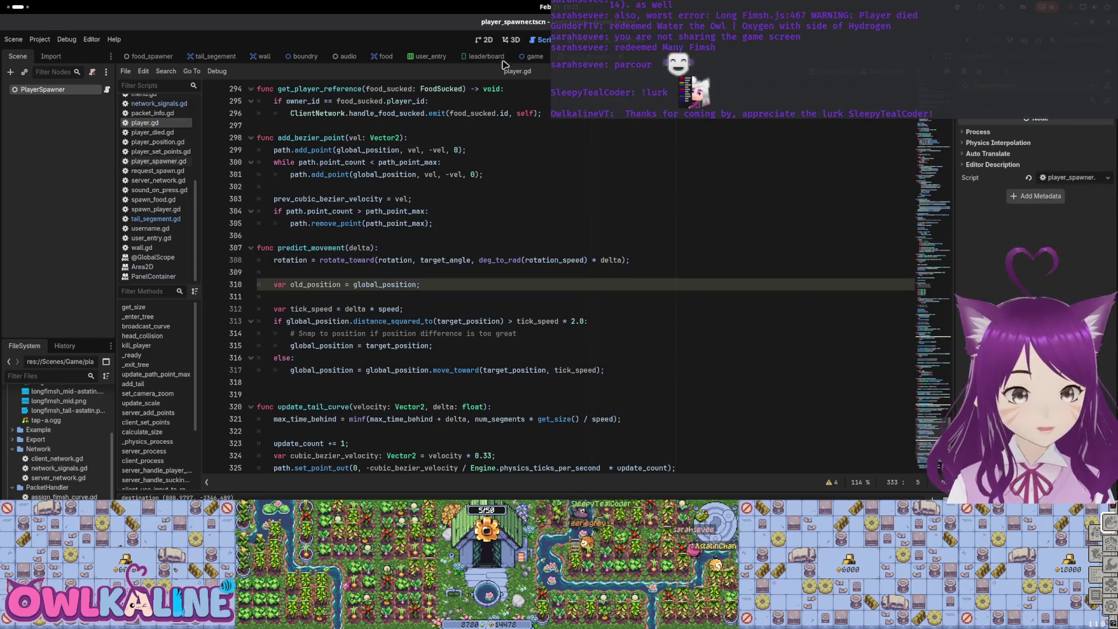
pyautogui.click(107, 91)
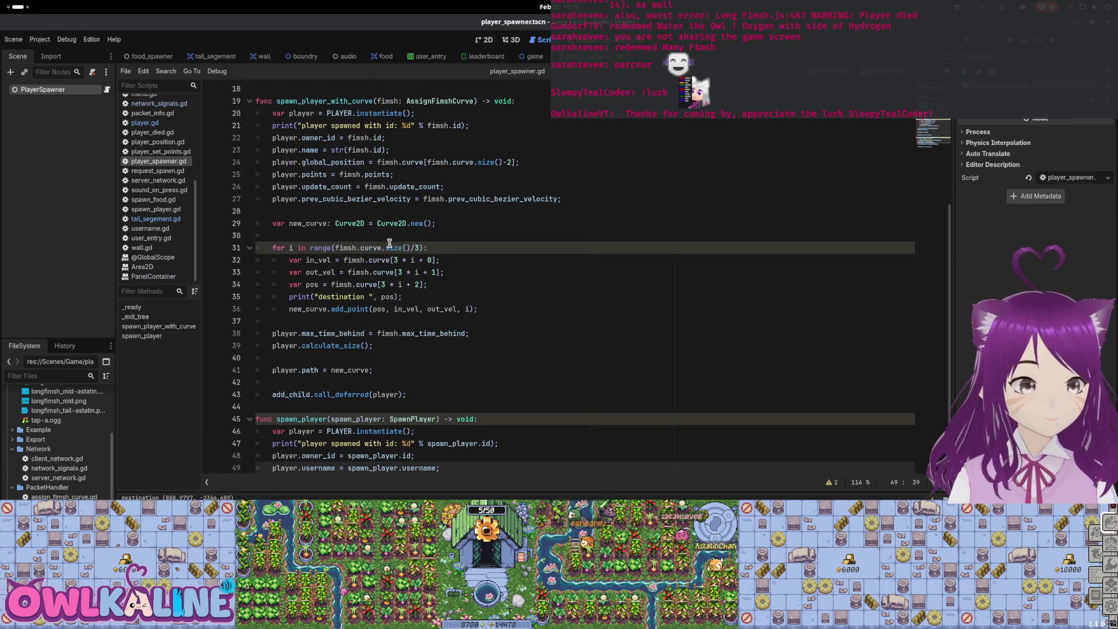
pyautogui.click(445, 238)
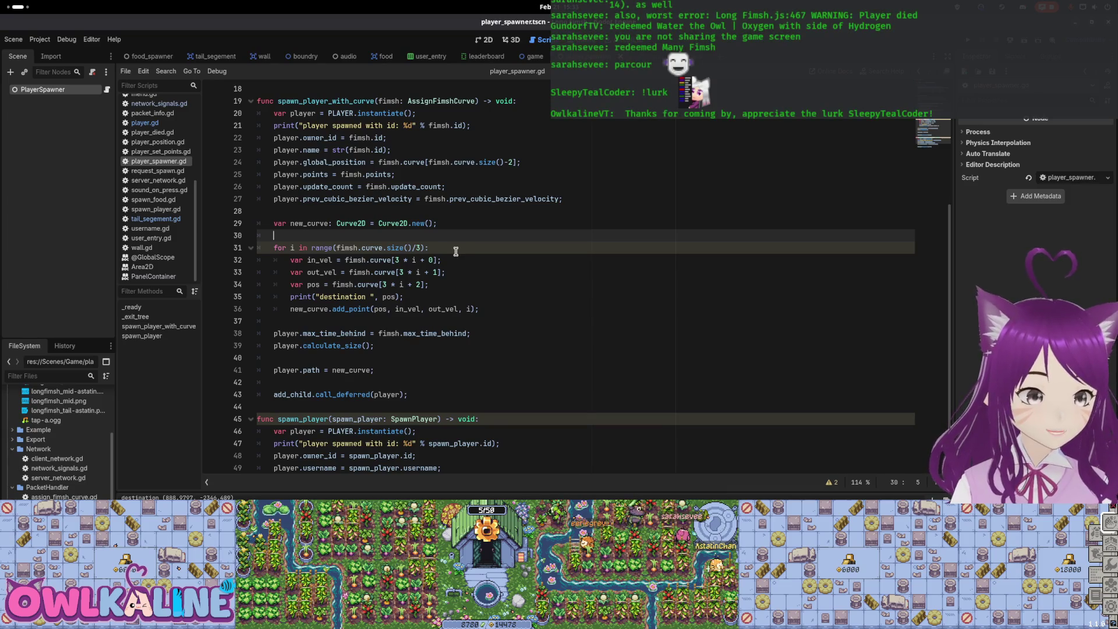
pyautogui.press('Return')
pyautogui.press('BackSpace')
pyautogui.press('BackSpace')
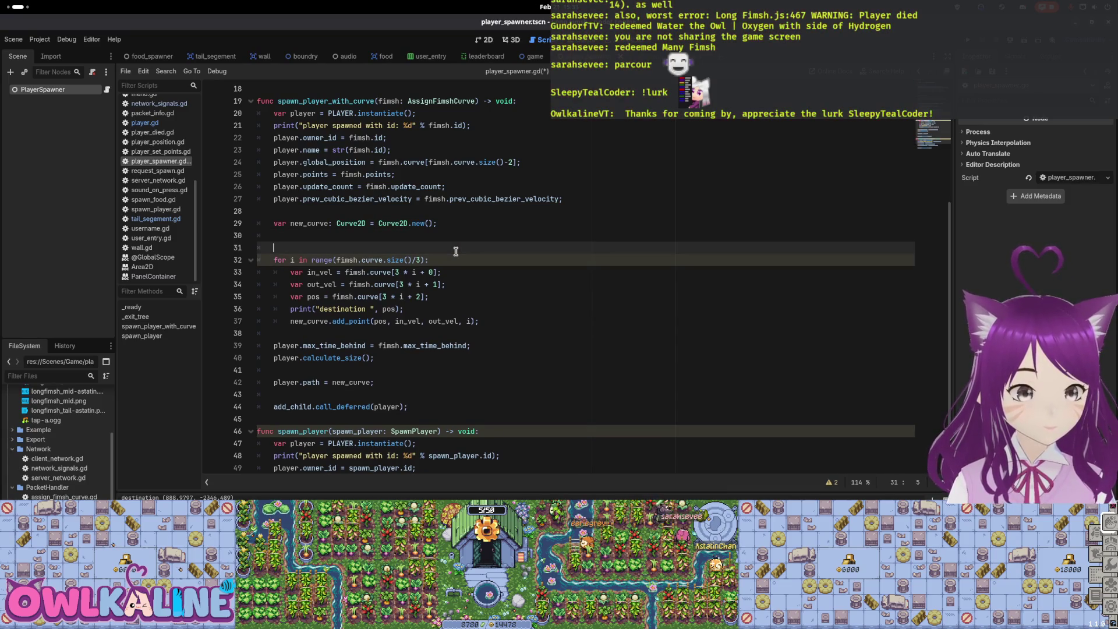
pyautogui.press('Down')
pyautogui.press('Down')
pyautogui.press('Down')
pyautogui.press('Down')
pyautogui.press('Down')
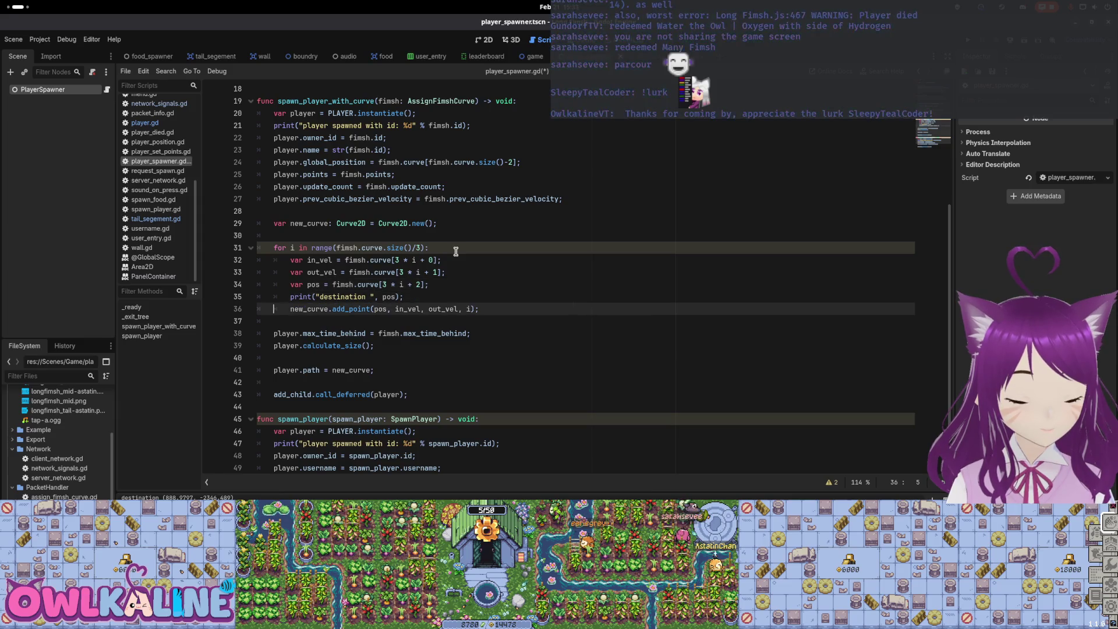
pyautogui.hotkey('ctrl', 's')
# Insert print("curve length: ", fimsh.curve.size()/3) above the for loop and save
pyautogui.press('Up')
pyautogui.press('Up')
pyautogui.press('Up')
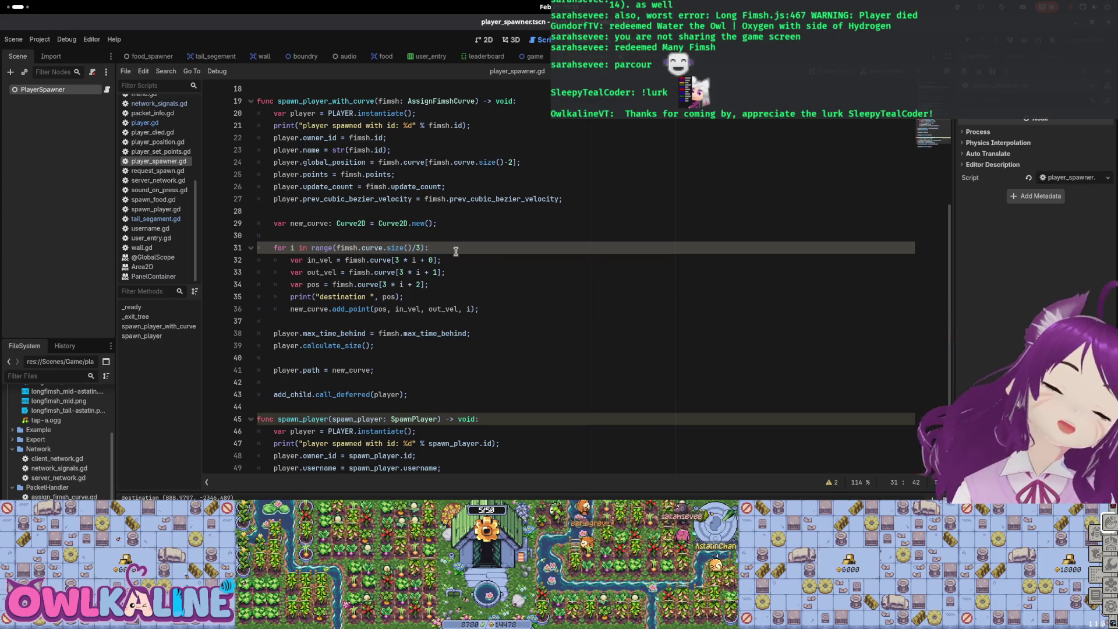
pyautogui.press('Up')
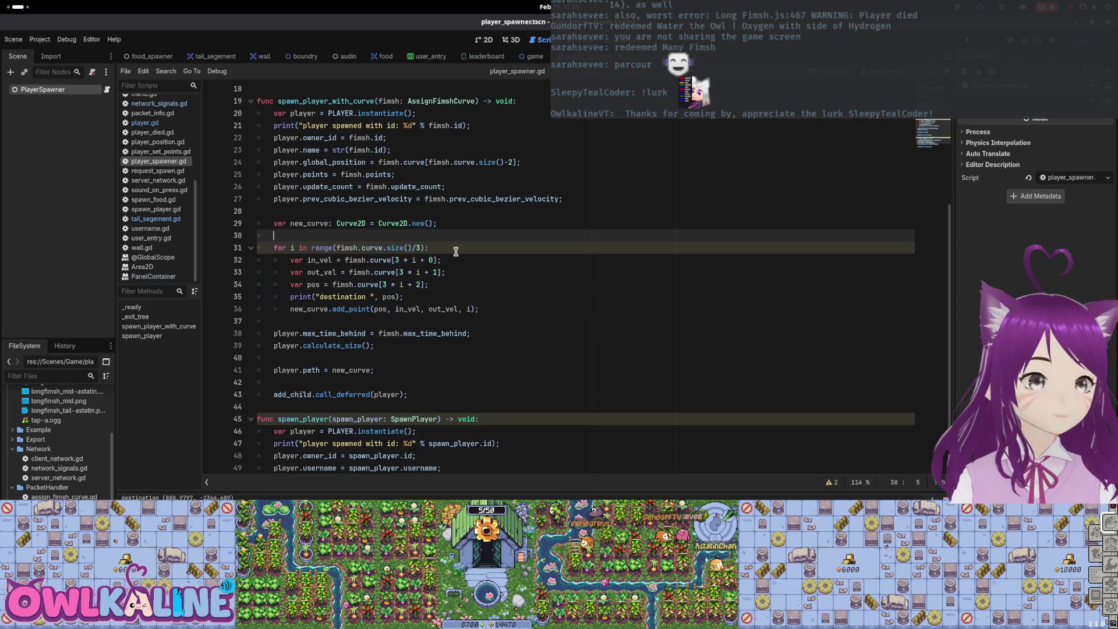
pyautogui.press('Return')
pyautogui.write('print(')
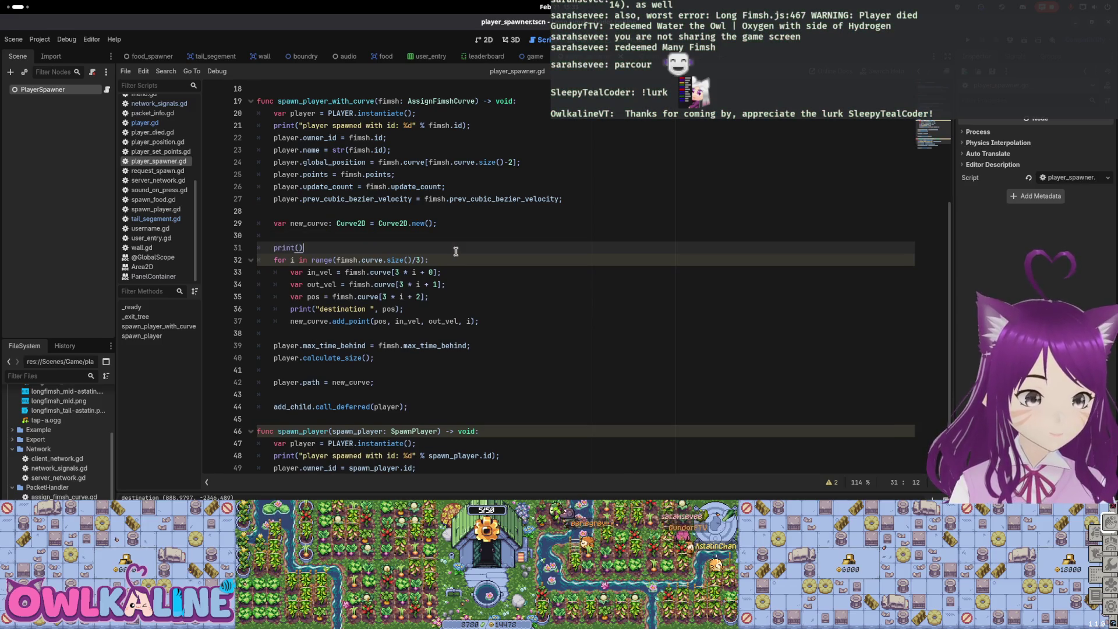
pyautogui.write('curve.size(')
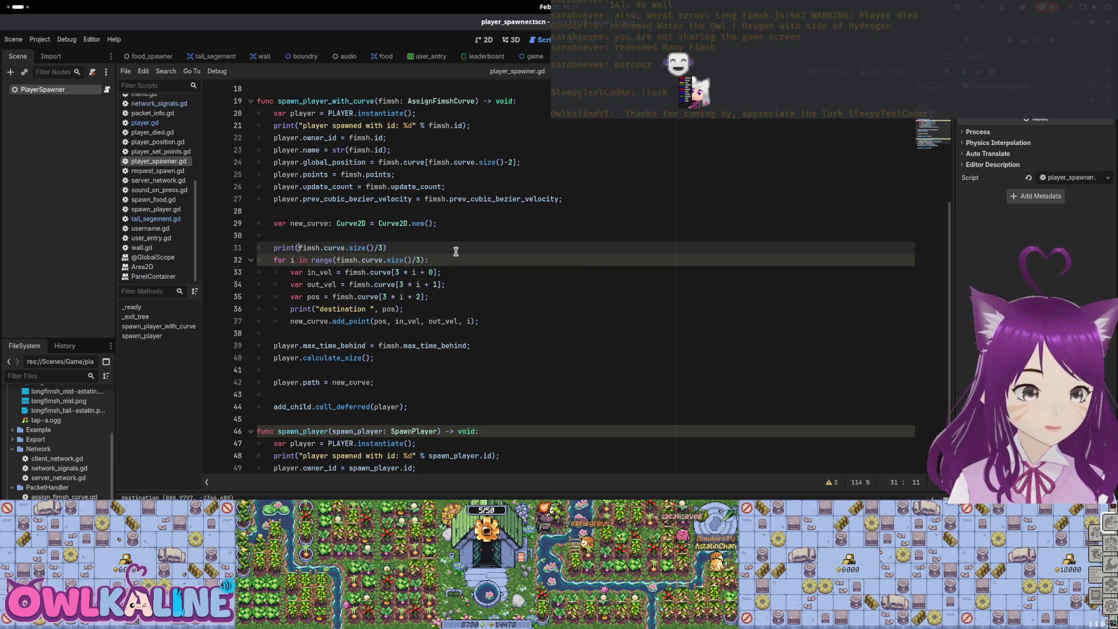
pyautogui.write('"cur')
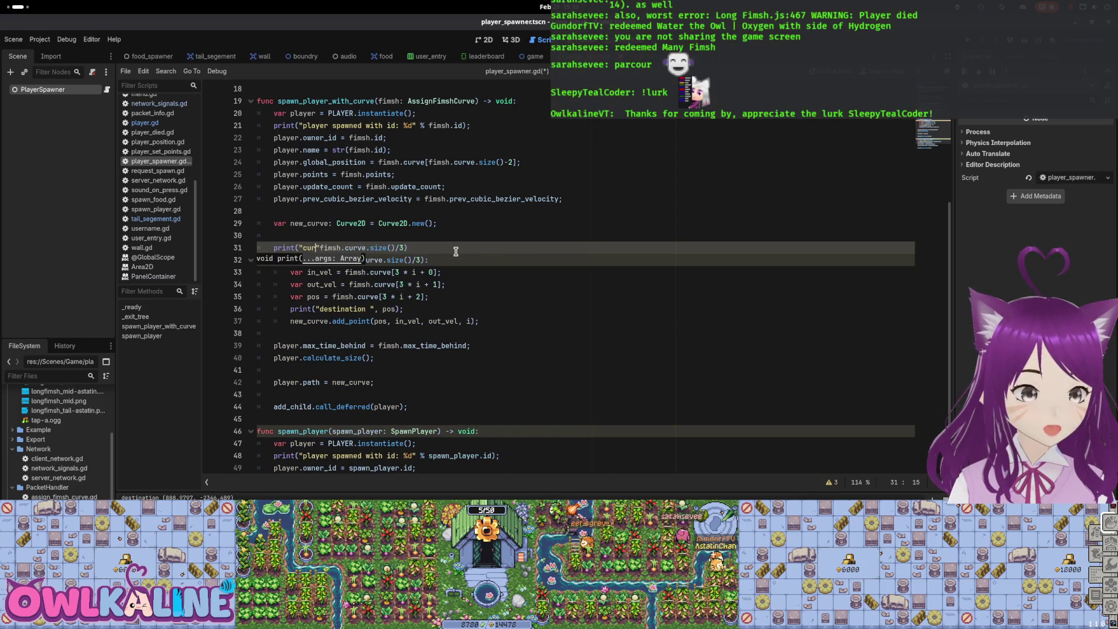
pyautogui.write('gth')
pyautogui.write(',')
pyautogui.hotkey('ctrl', 's')
pyautogui.click(463, 224)
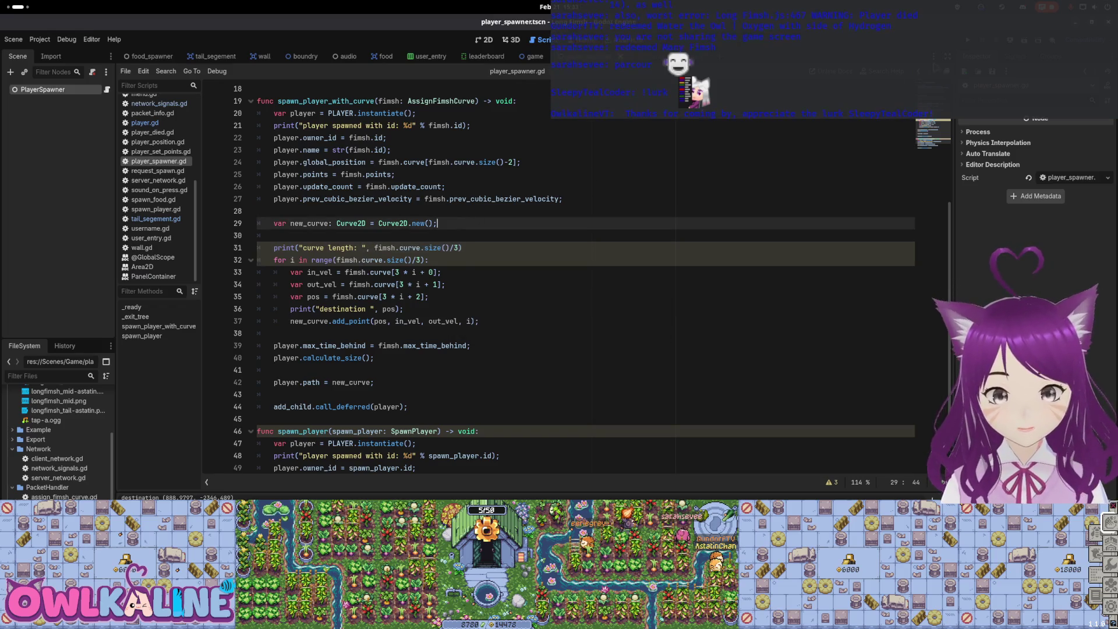
pyautogui.press('F5')
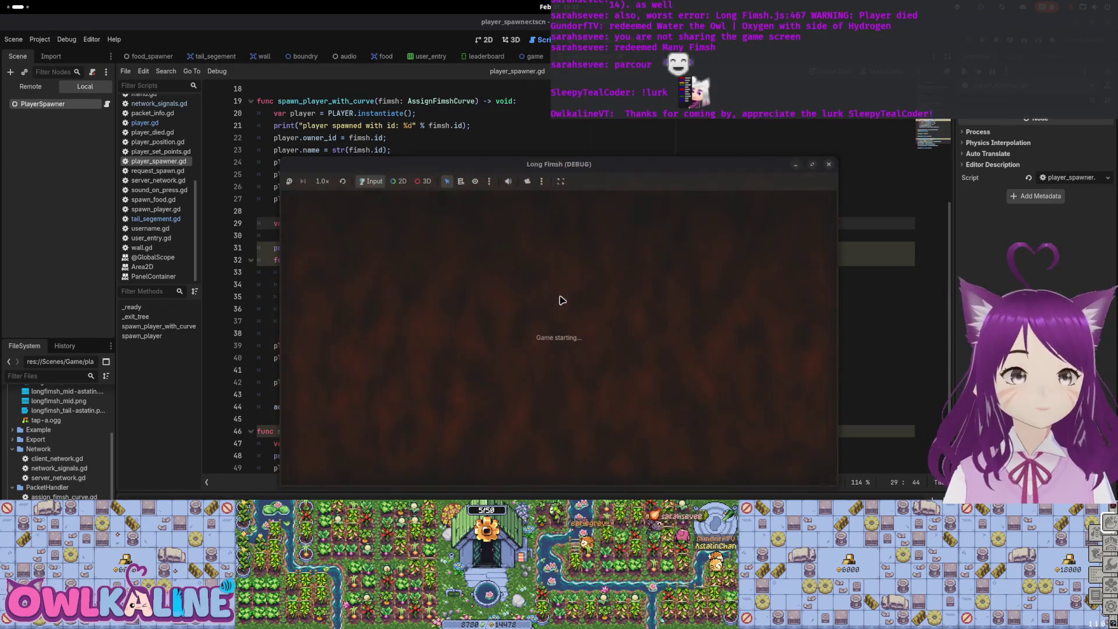
pyautogui.click(558, 315)
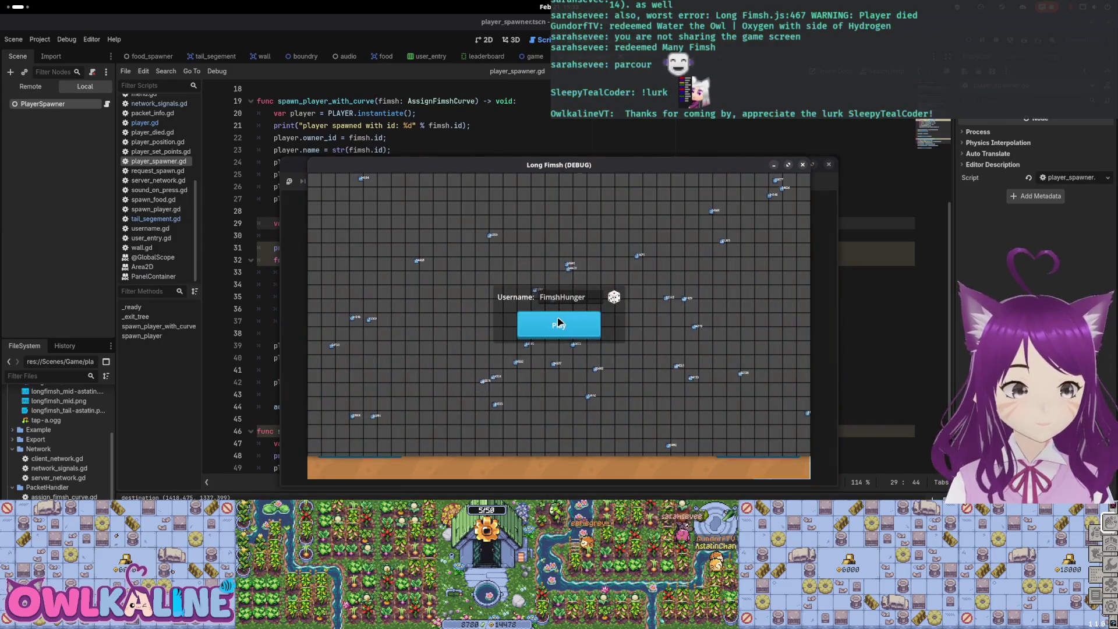
pyautogui.click(558, 322)
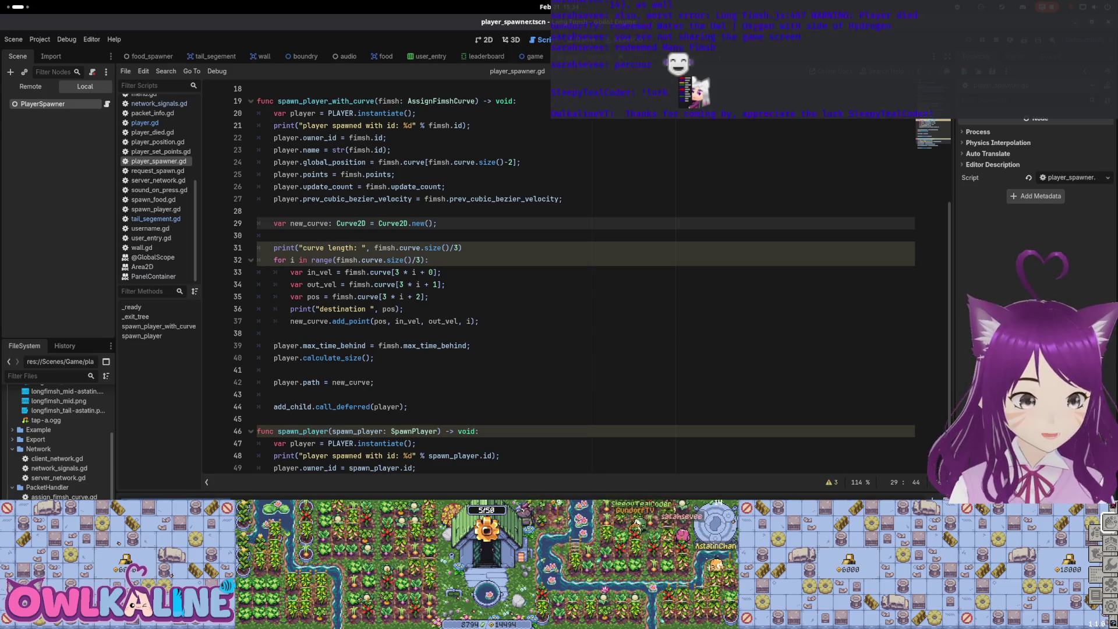
# Add print("max time behind", fimsh.max_time_behind) on a new line below the curve-length print
pyautogui.click(496, 248)
pyautogui.write(';')
pyautogui.press('Return')
pyautogui.write('print(')
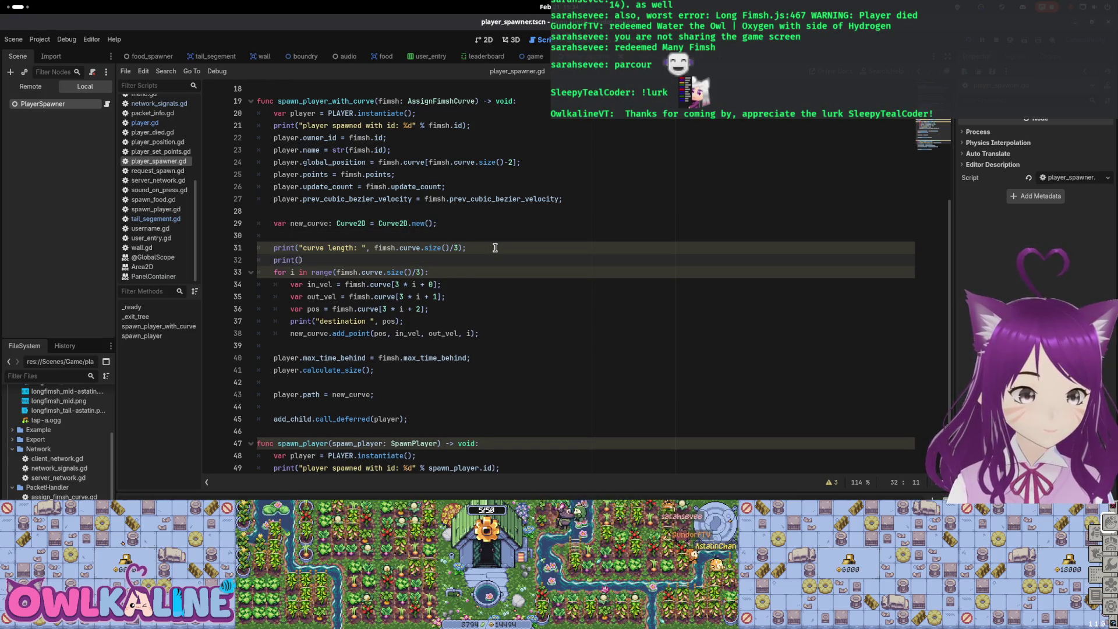
pyautogui.write('""')
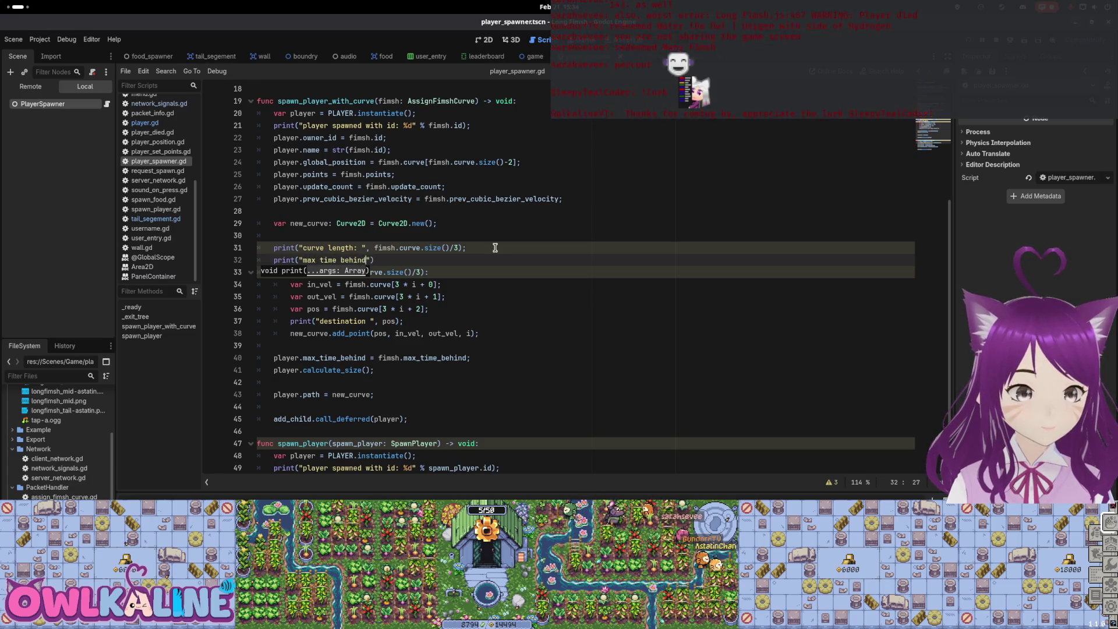
pyautogui.write('.max_time_behind')
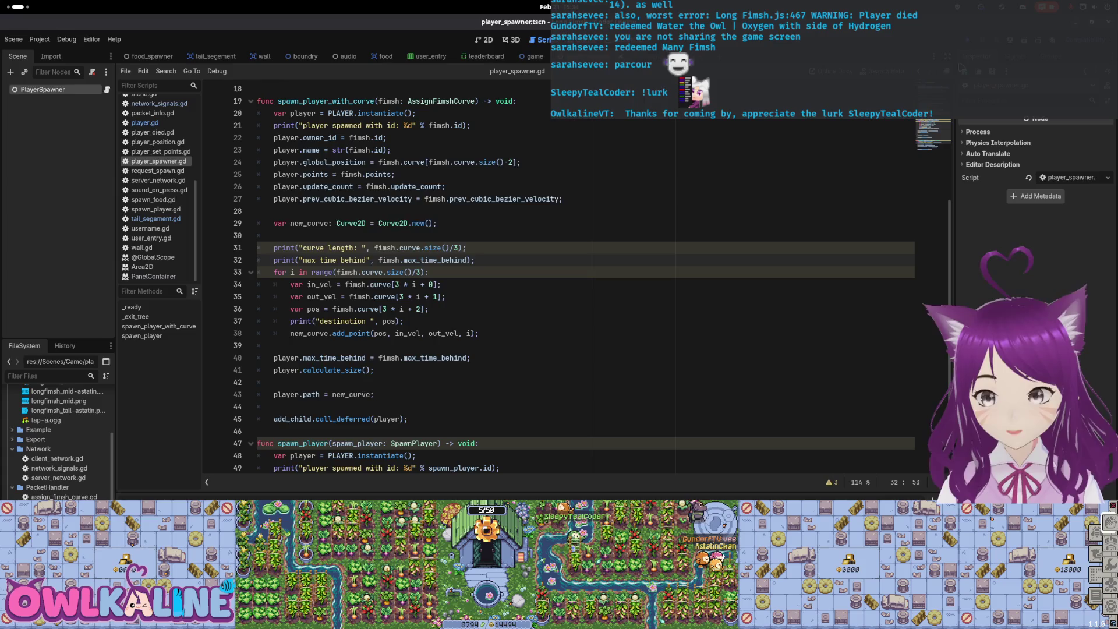
# Run the game, join as a client to test the new log, then close it
pyautogui.press('F5')
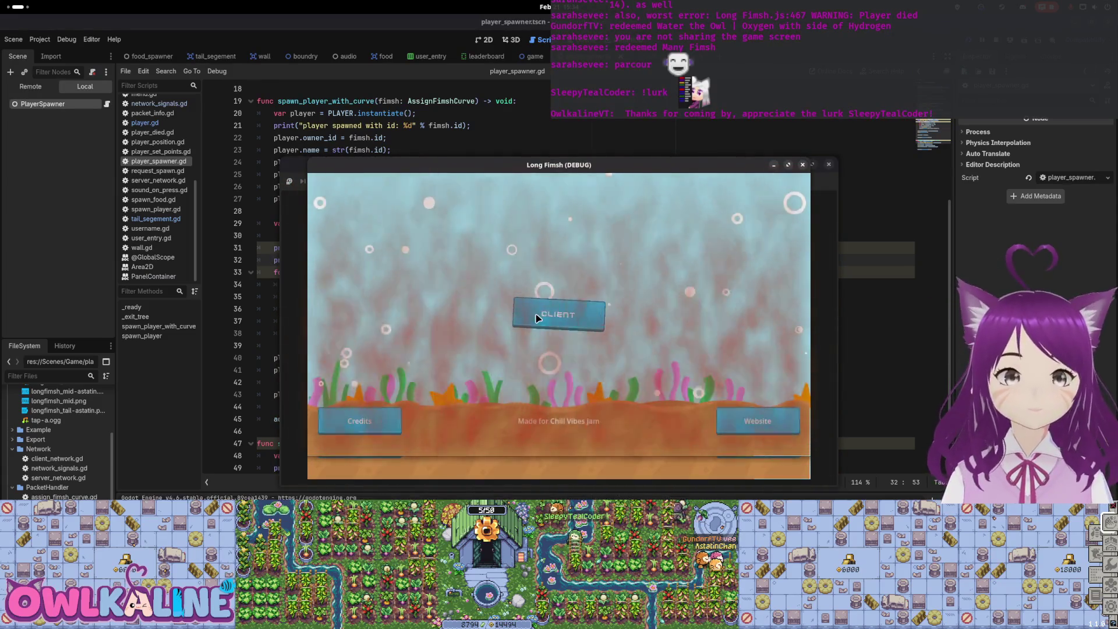
pyautogui.click(535, 317)
pyautogui.click(539, 322)
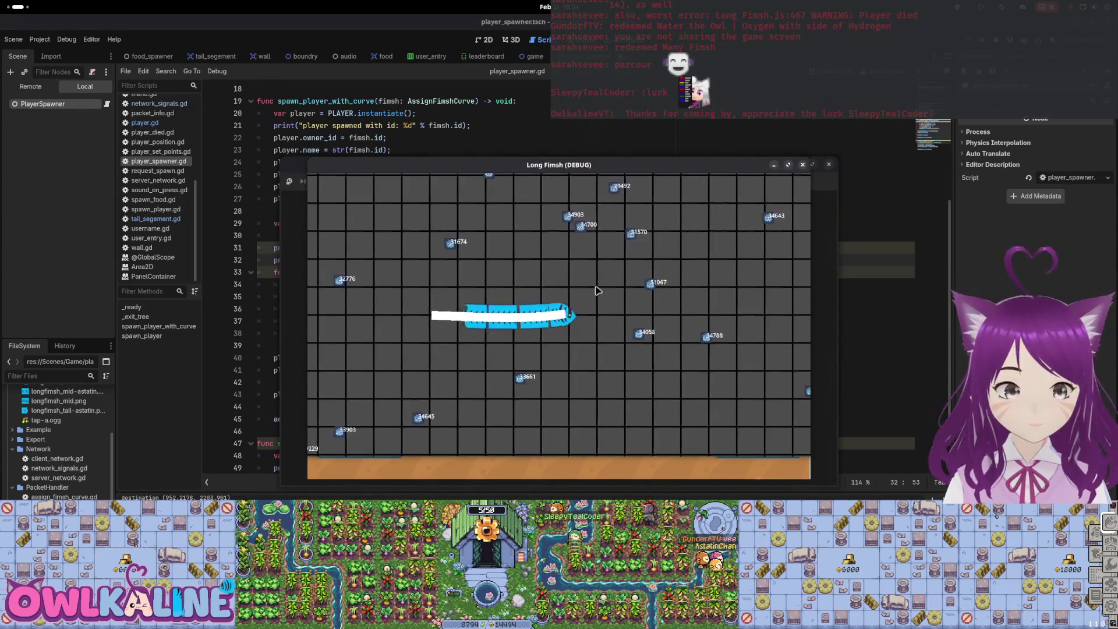
pyautogui.click(804, 166)
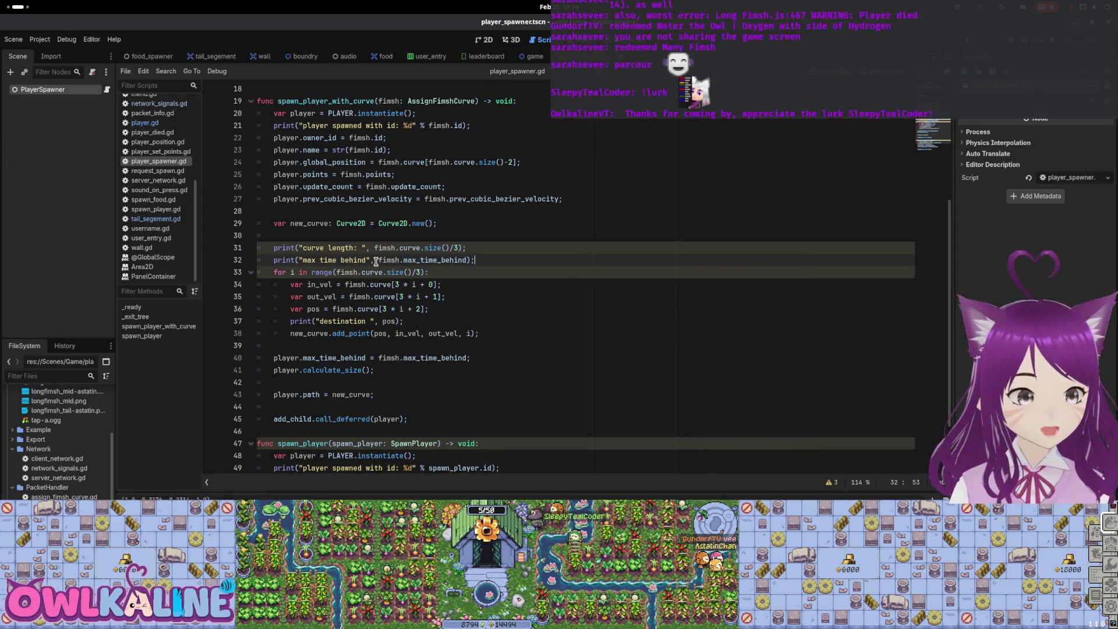
# Add a colon after "max time behind" in the line 32 log label
pyautogui.write(':')
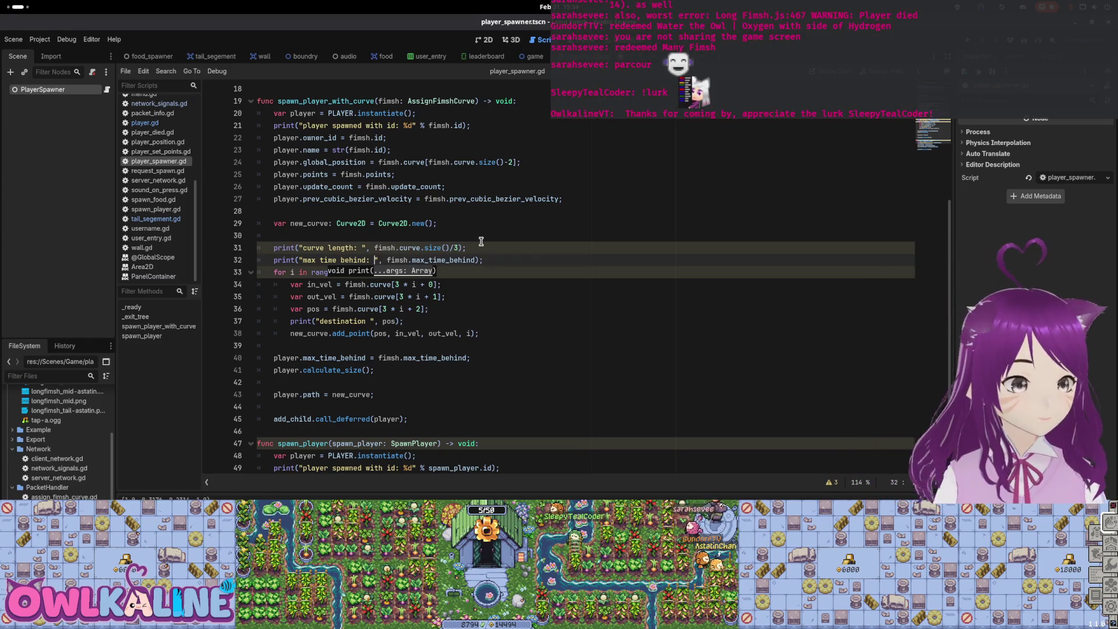
pyautogui.click(513, 297)
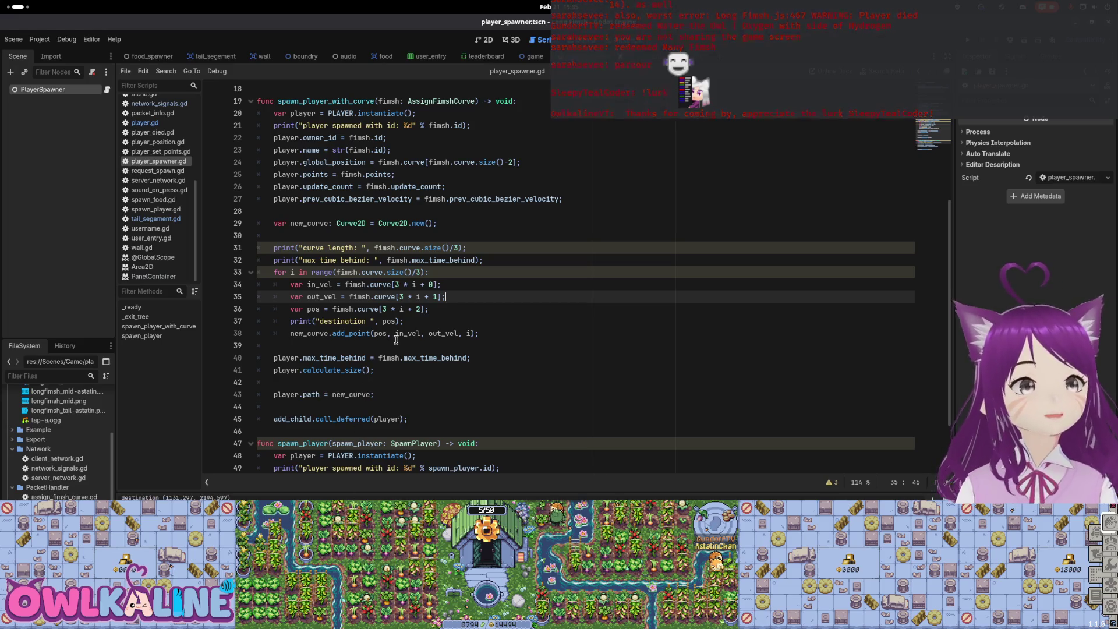
pyautogui.scroll(3, 392, 332)
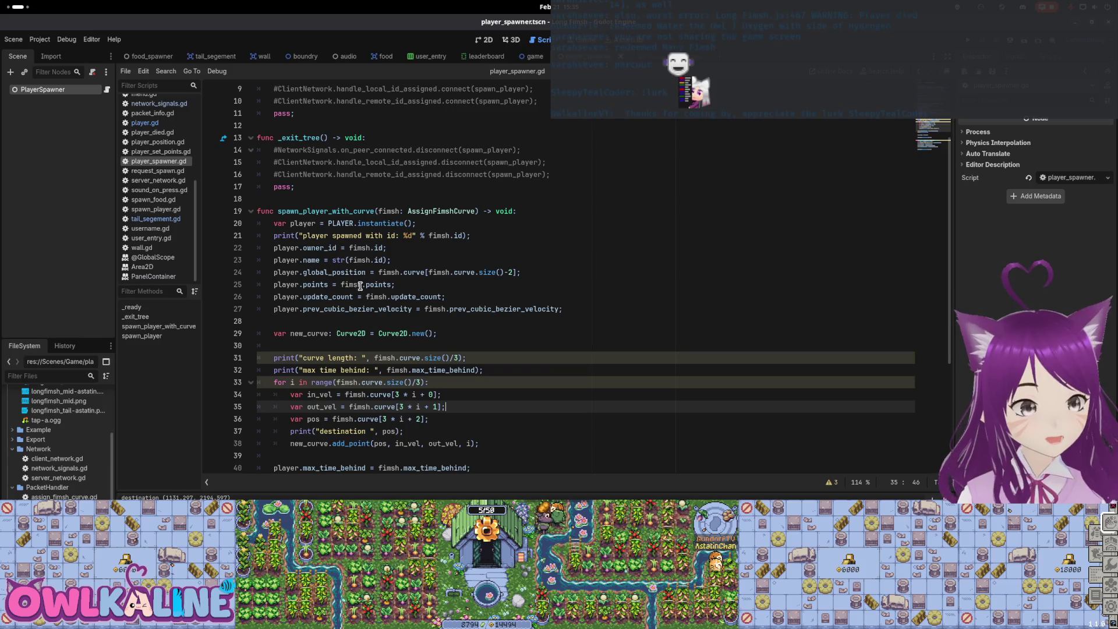
pyautogui.scroll(-1, 402, 331)
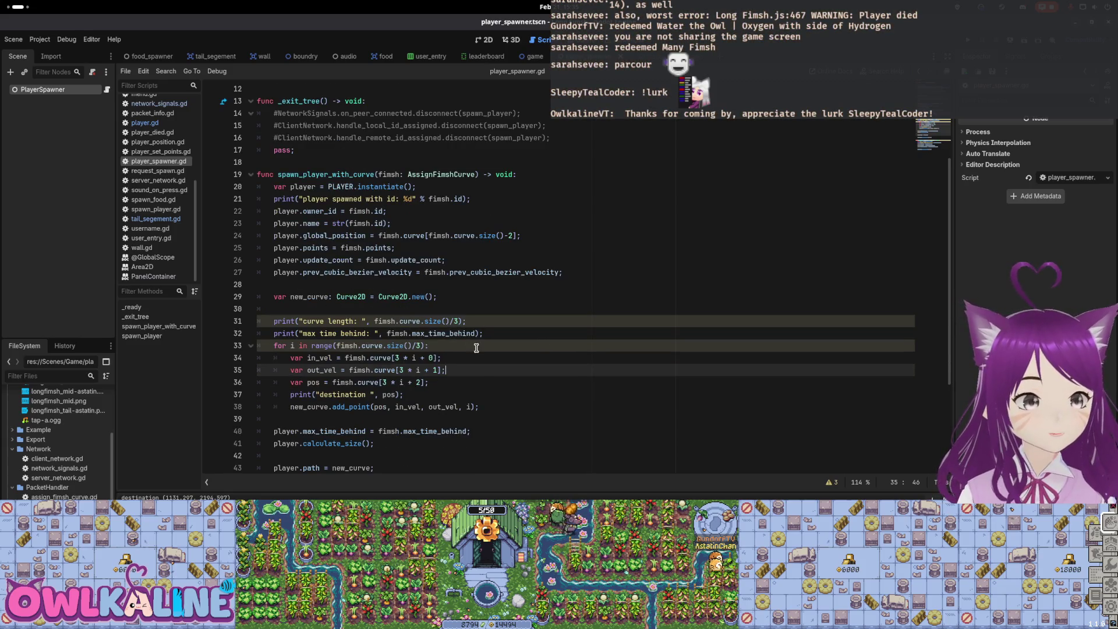
pyautogui.scroll(-4, 479, 348)
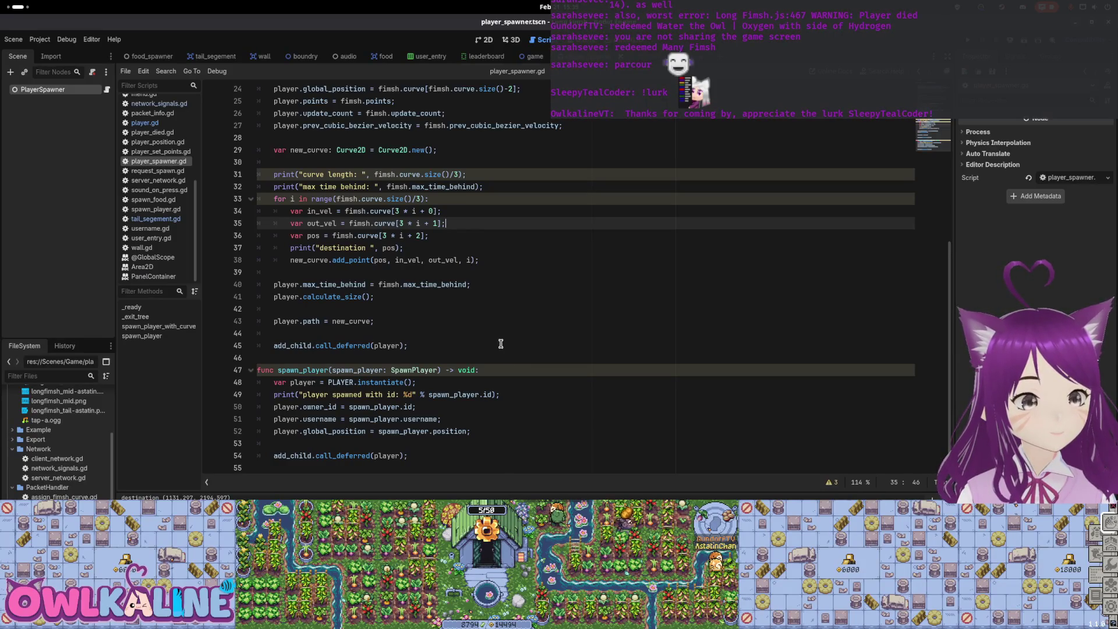
# Open player.gd from the player scene and scroll down to the add_tail function
pyautogui.hotkey('ctrl', 'Tab')
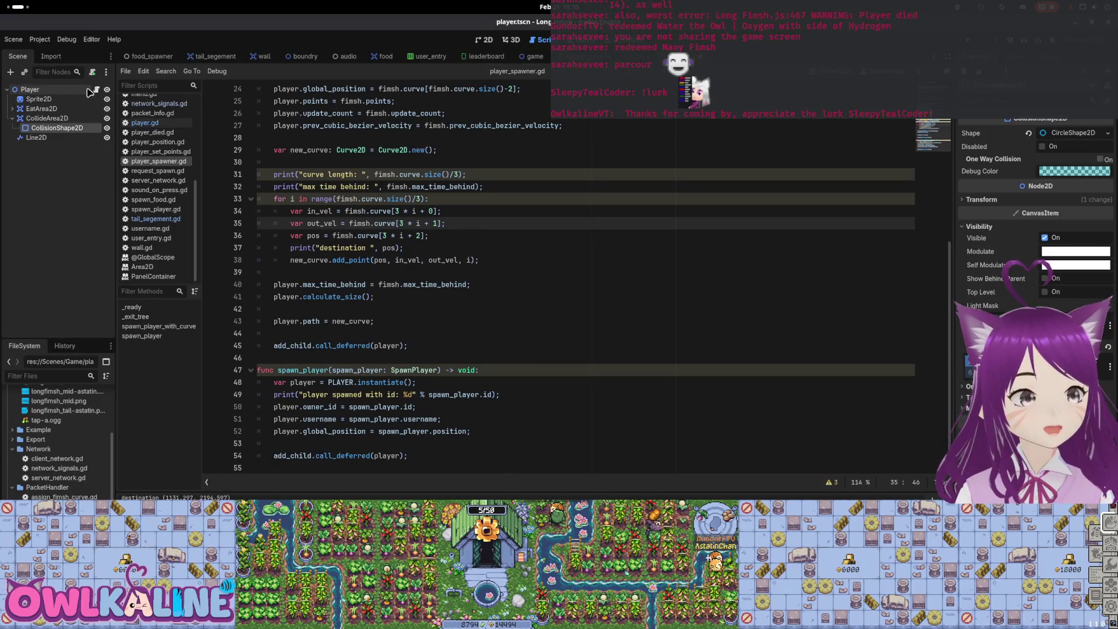
pyautogui.click(96, 90)
pyautogui.scroll(-3, 413, 261)
pyautogui.scroll(3, 413, 261)
pyautogui.scroll(20, 413, 260)
pyautogui.scroll(9, 413, 261)
pyautogui.scroll(-18, 390, 296)
pyautogui.scroll(-12, 391, 296)
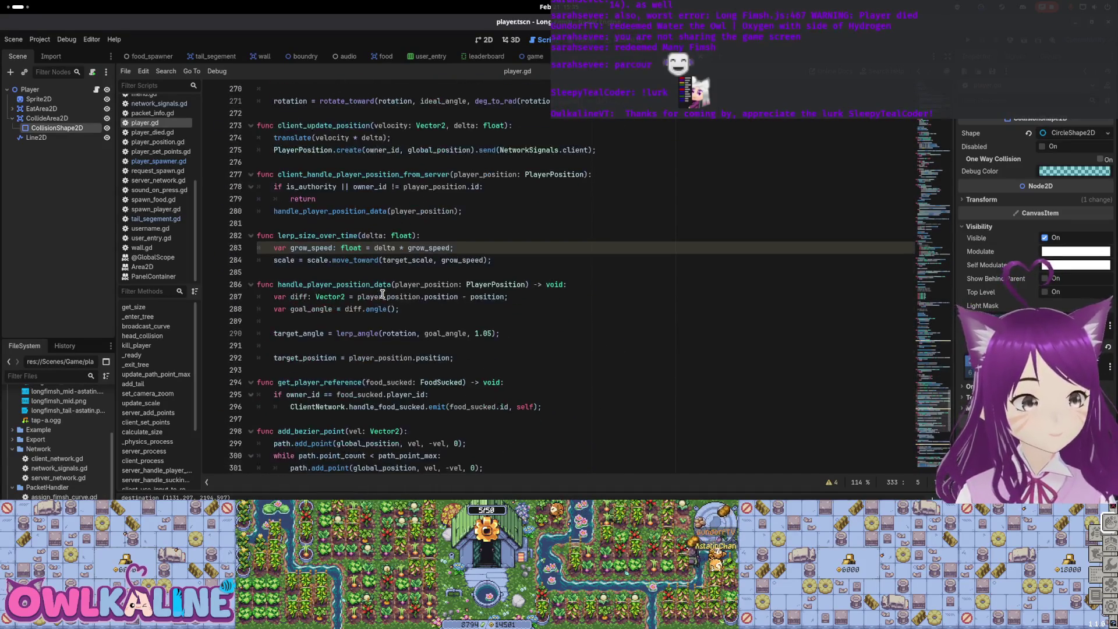
pyautogui.scroll(-4, 383, 294)
pyautogui.scroll(-7, 382, 294)
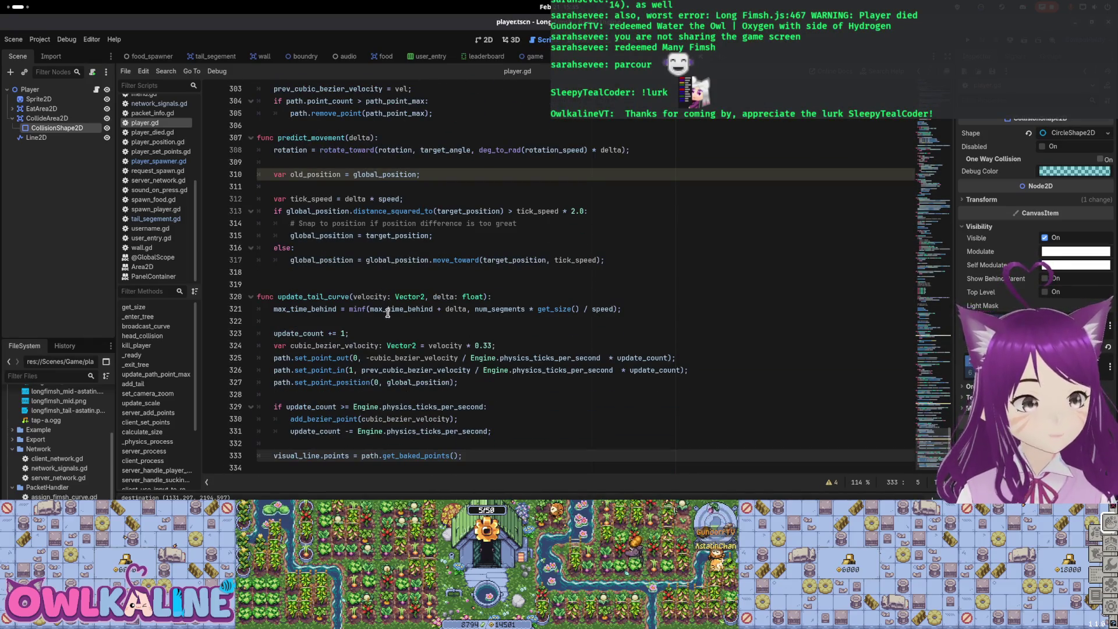
pyautogui.scroll(16, 376, 330)
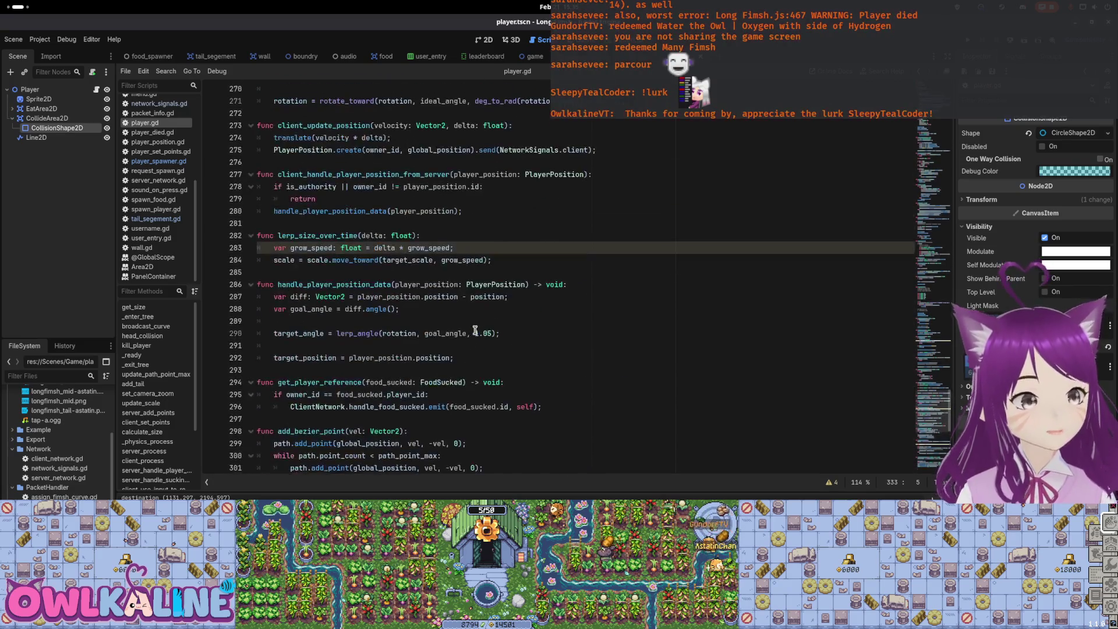
pyautogui.scroll(20, 476, 331)
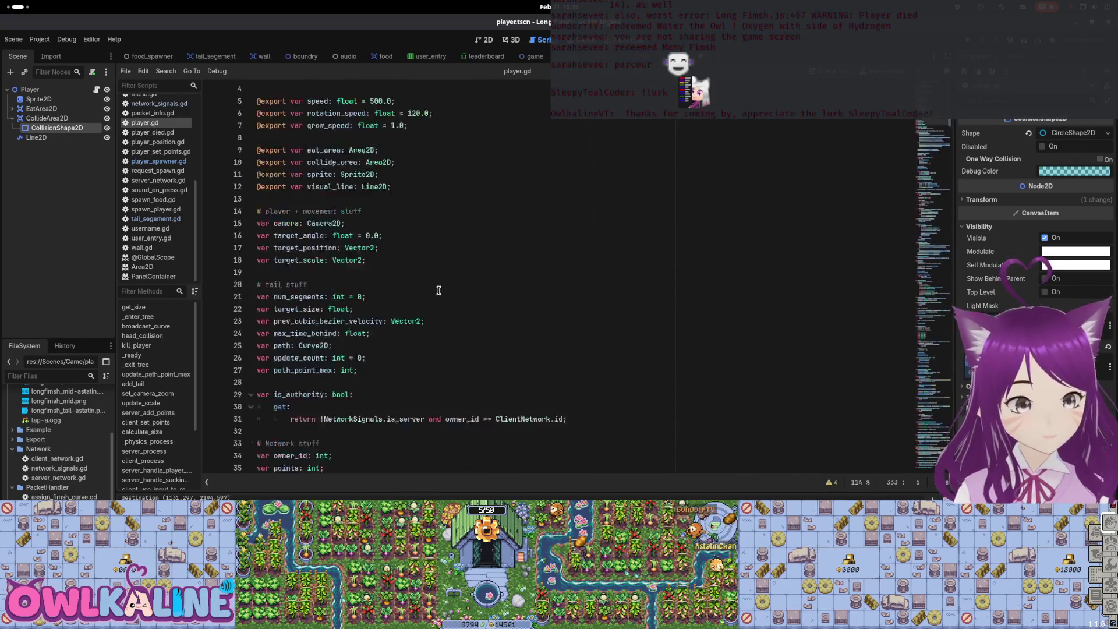
pyautogui.scroll(-8, 453, 301)
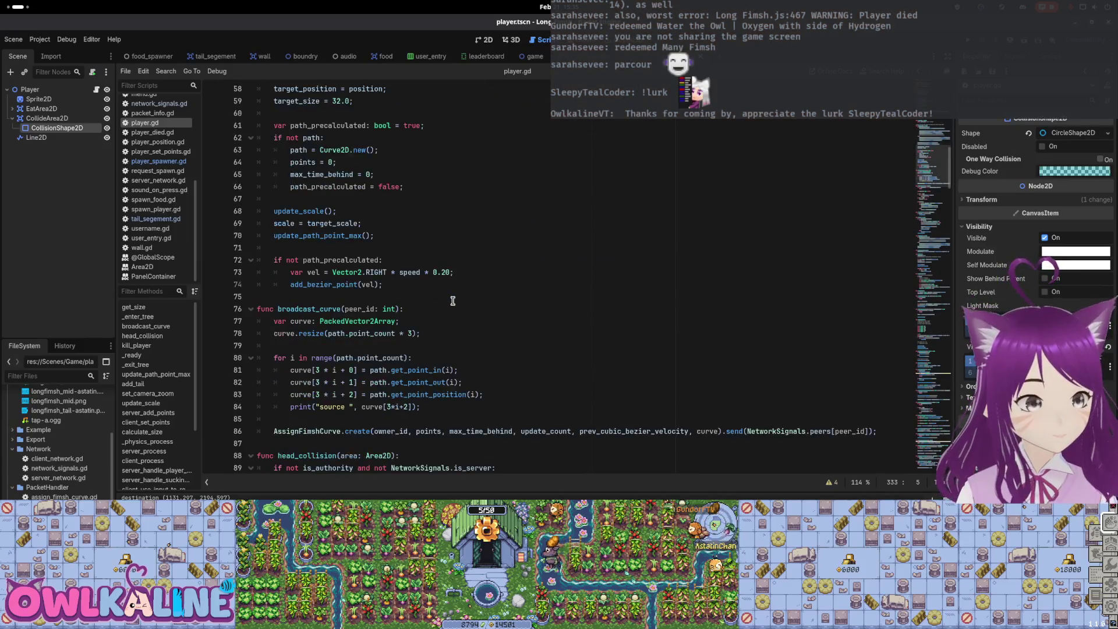
pyautogui.scroll(-4, 335, 174)
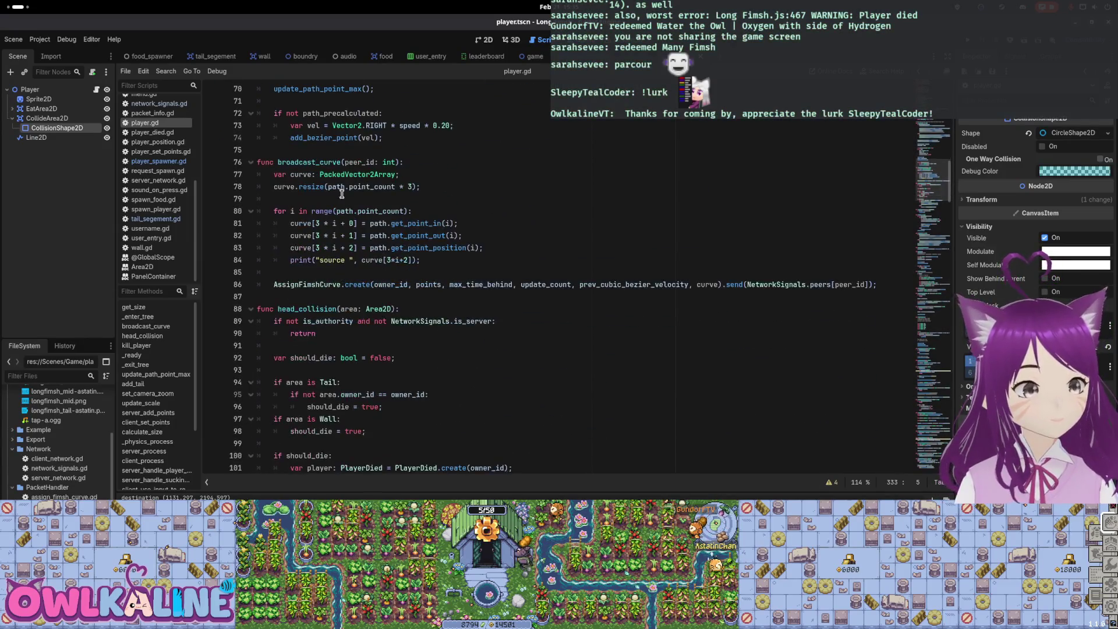
pyautogui.scroll(-8, 362, 315)
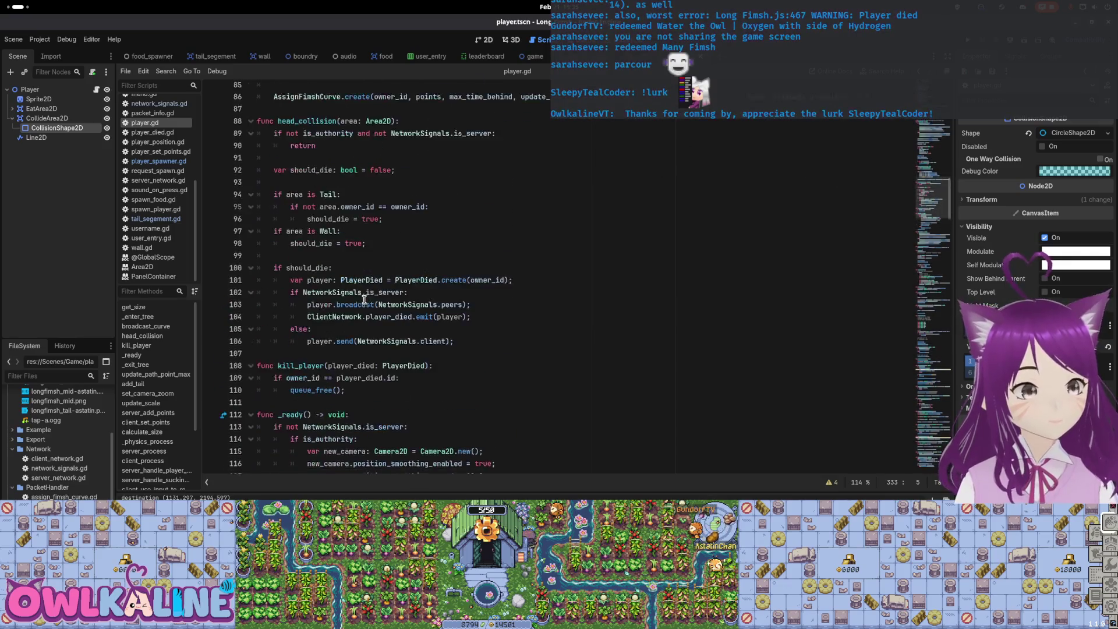
pyautogui.scroll(-2, 365, 299)
pyautogui.scroll(-4, 373, 237)
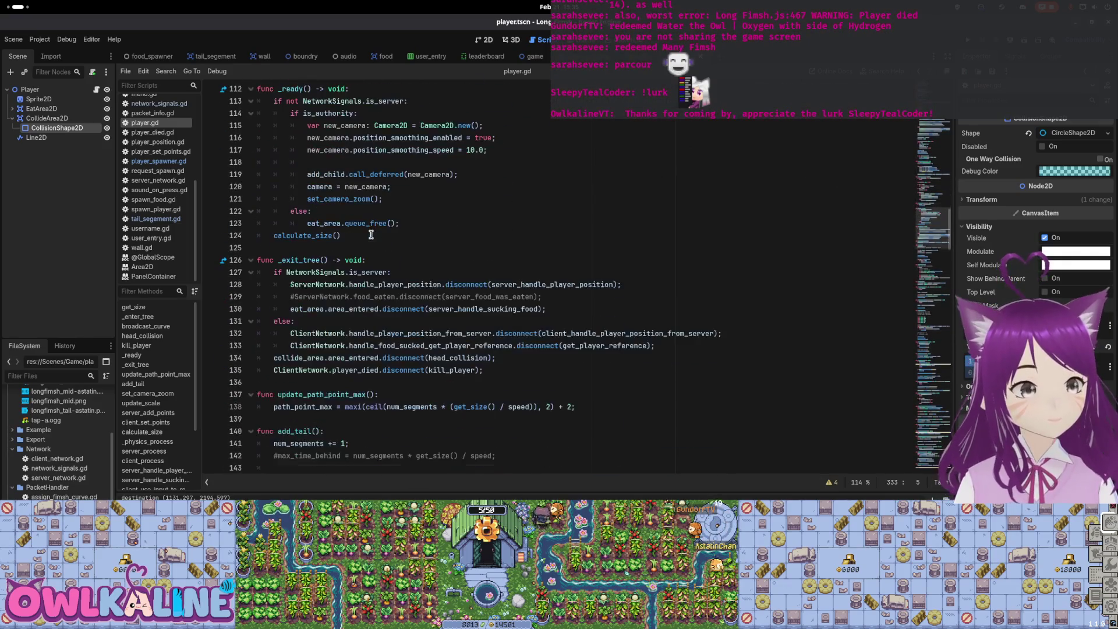
pyautogui.scroll(-7, 373, 237)
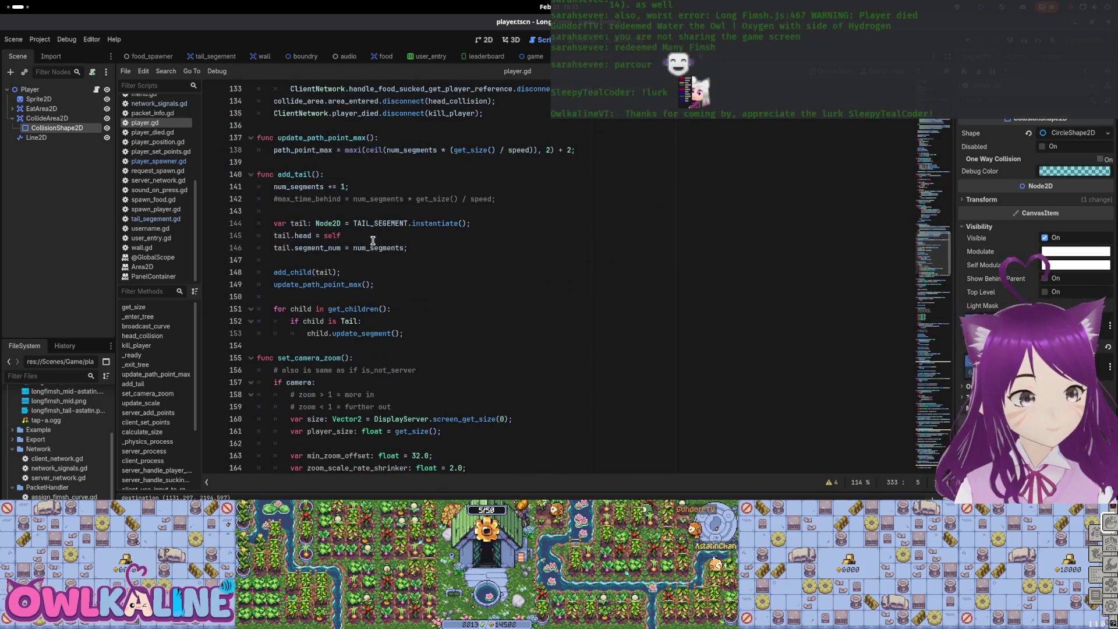
# Place the cursor on the add_child call at line 148, dismissing its documentation popup
pyautogui.click(343, 274)
pyautogui.moveTo(309, 272)
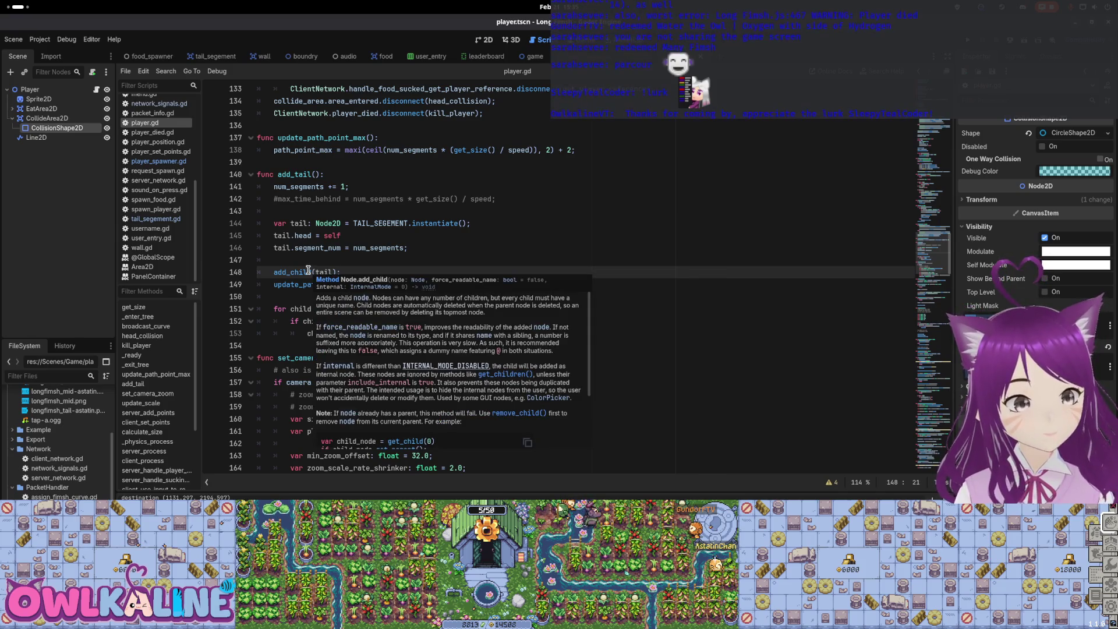
pyautogui.click(410, 260)
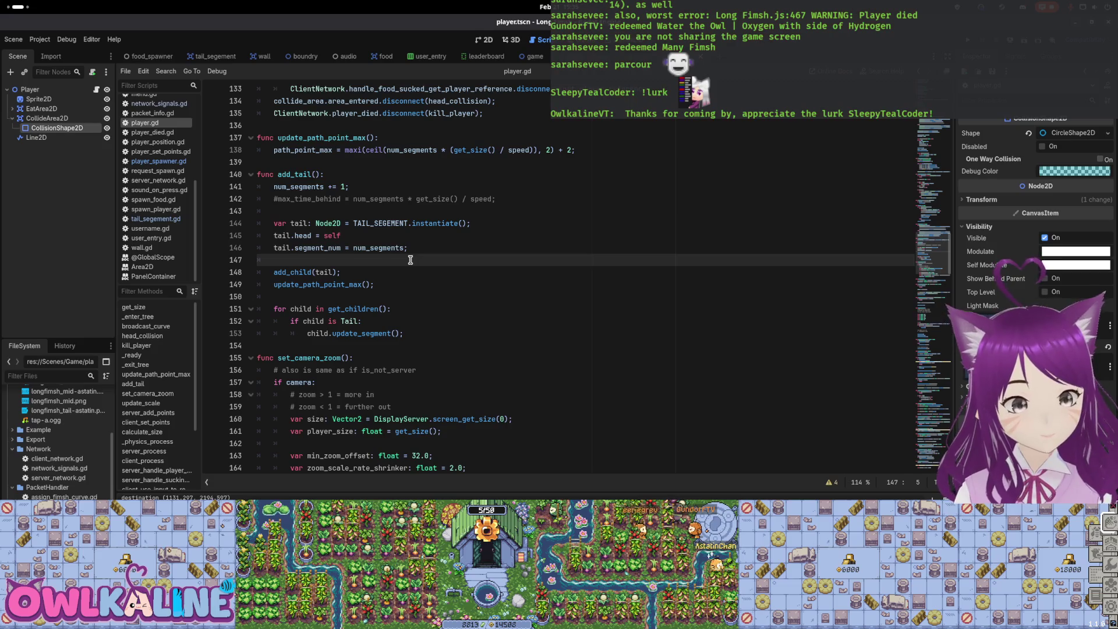
pyautogui.click(384, 267)
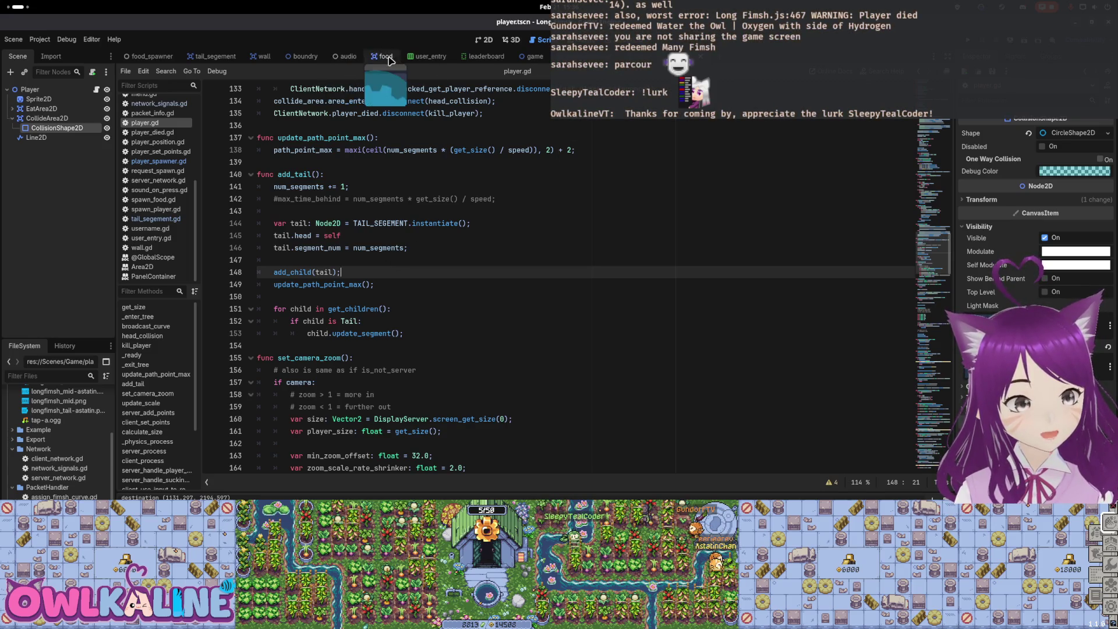
# Open tail_segement.gd and inspect segment_num in _enter_tree, ending at line 39
pyautogui.click(214, 57)
pyautogui.click(106, 91)
pyautogui.click(96, 90)
pyautogui.click(294, 198)
pyautogui.scroll(5, 378, 223)
pyautogui.scroll(2, 378, 224)
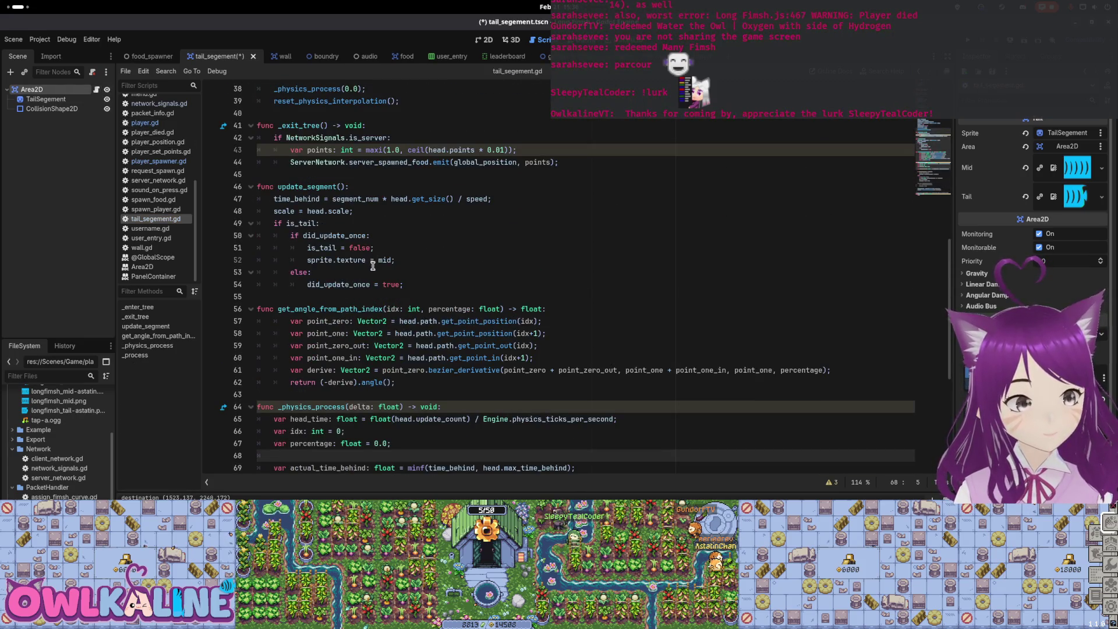
pyautogui.scroll(5, 373, 266)
pyautogui.click(408, 285)
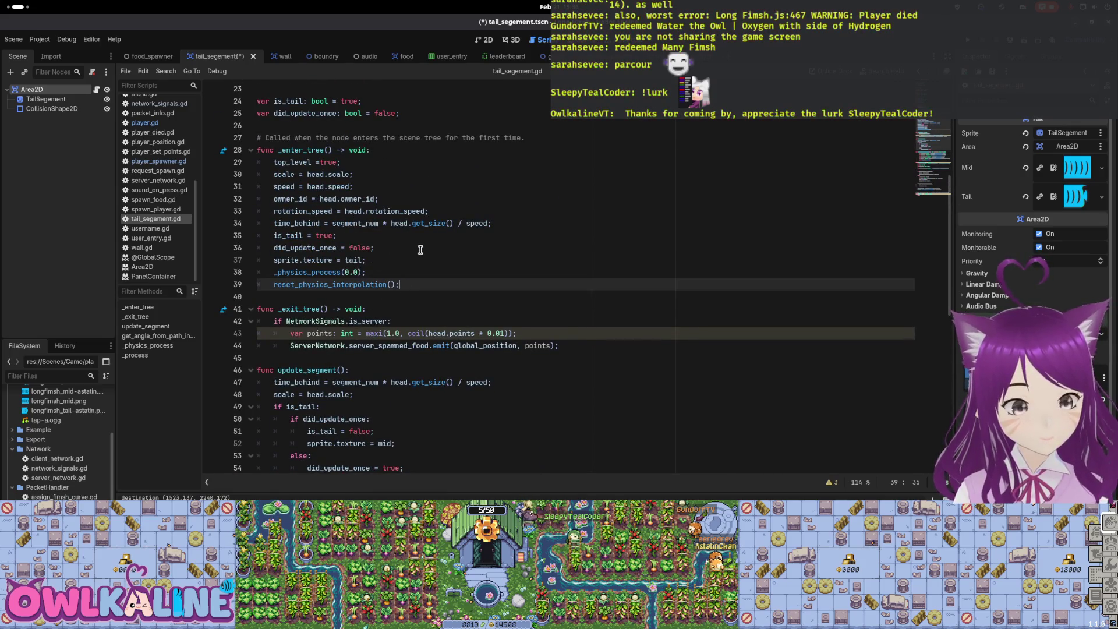
pyautogui.doubleClick(414, 223)
pyautogui.doubleClick(355, 223)
pyautogui.moveTo(492, 223); pyautogui.dragTo(282, 223)
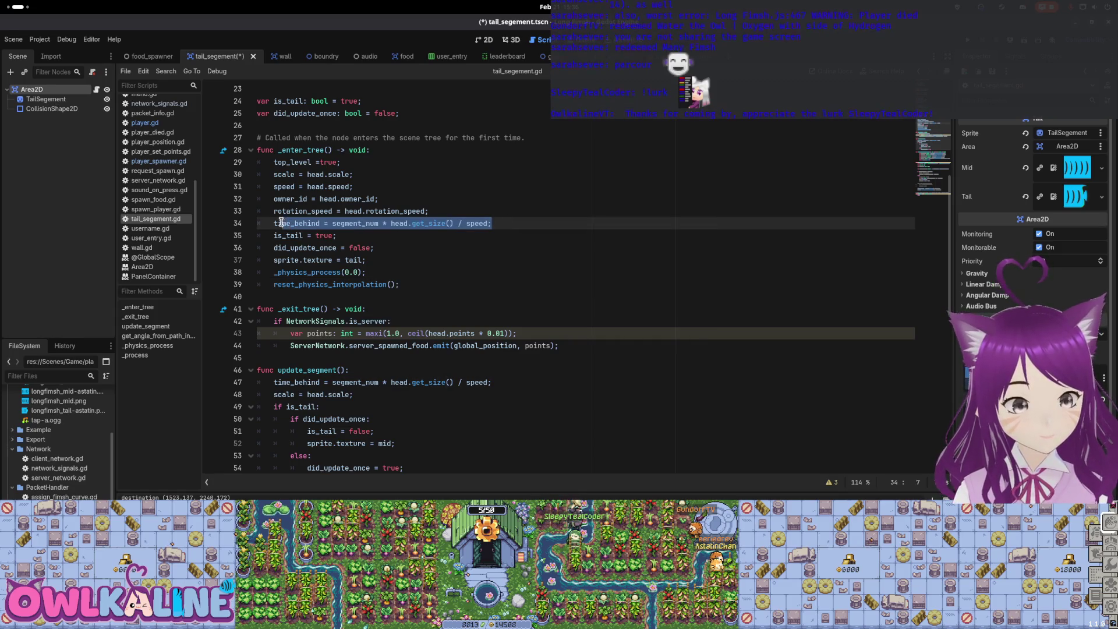
pyautogui.click(409, 284)
# Add print("Tail added: ", segment_num) after line 39, save, and launch the game
pyautogui.press('Return')
pyautogui.write('print()')
pyautogui.press('Left')
pyautogui.write('"Tail')
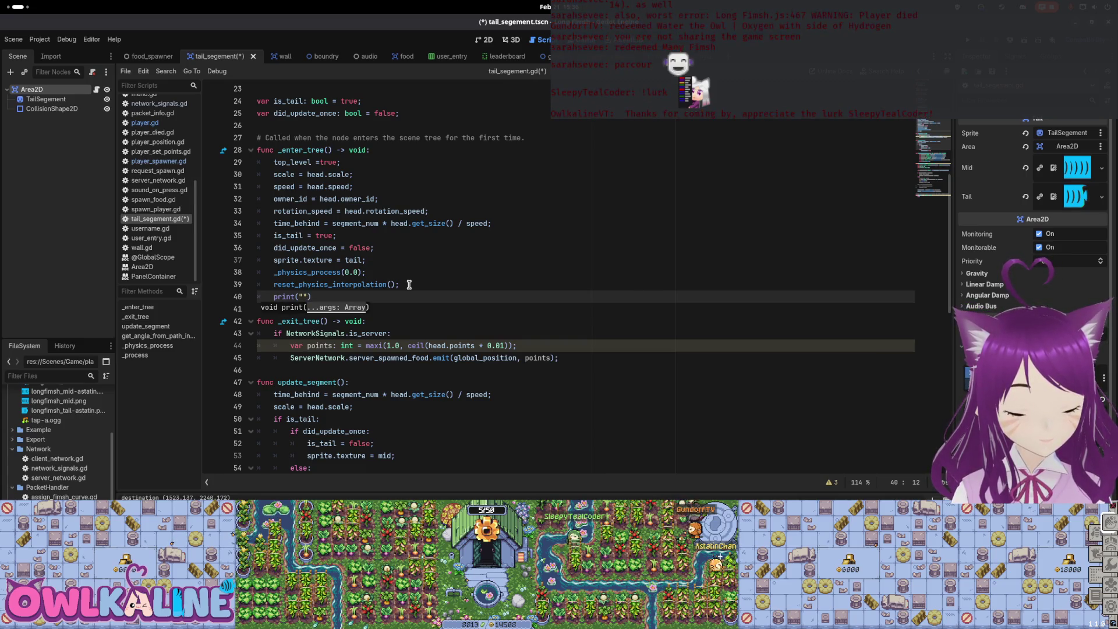
pyautogui.write(' added: ", ')
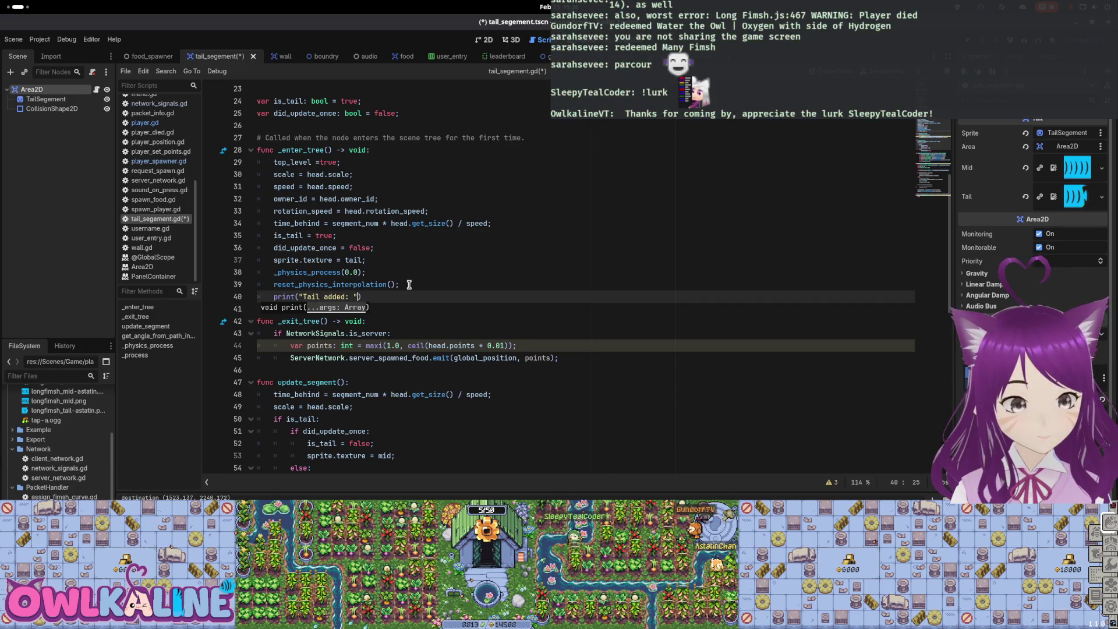
pyautogui.write('segme')
pyautogui.write('nt_nu')
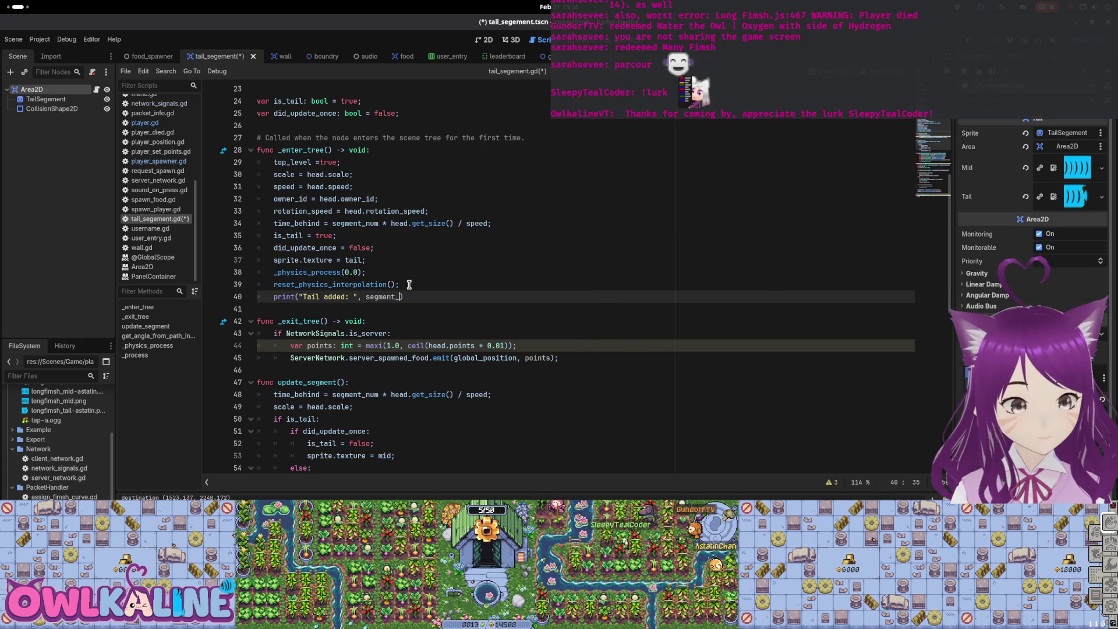
pyautogui.write('m);')
pyautogui.hotkey('ctrl', 's')
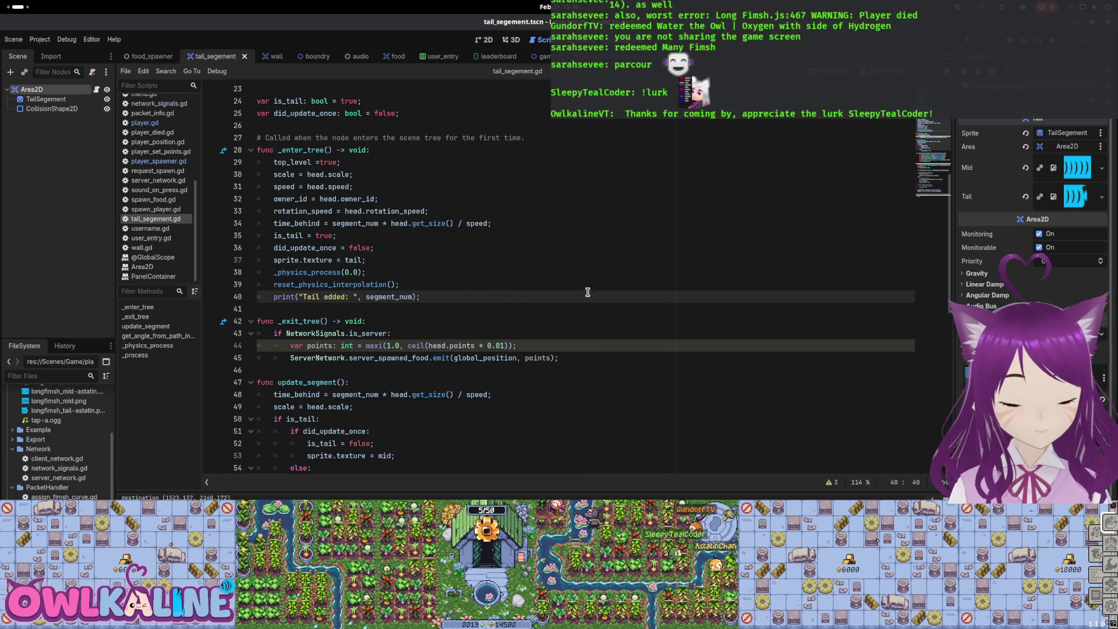
pyautogui.press('F5')
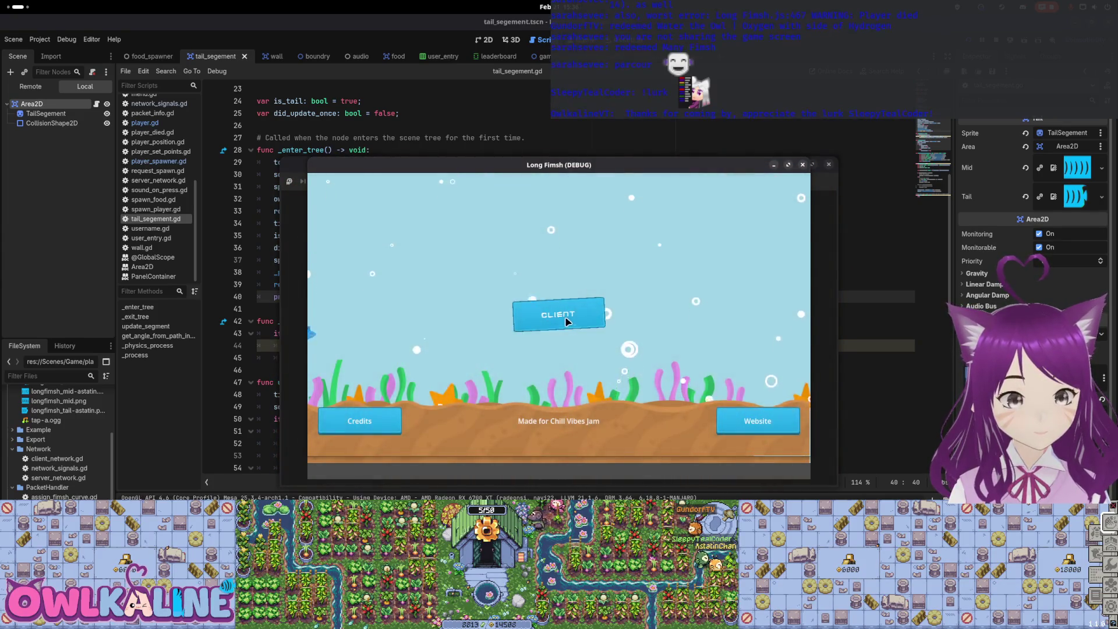
# Join as a client to see the tail logs, stop the game, and open player.gd
pyautogui.click(563, 320)
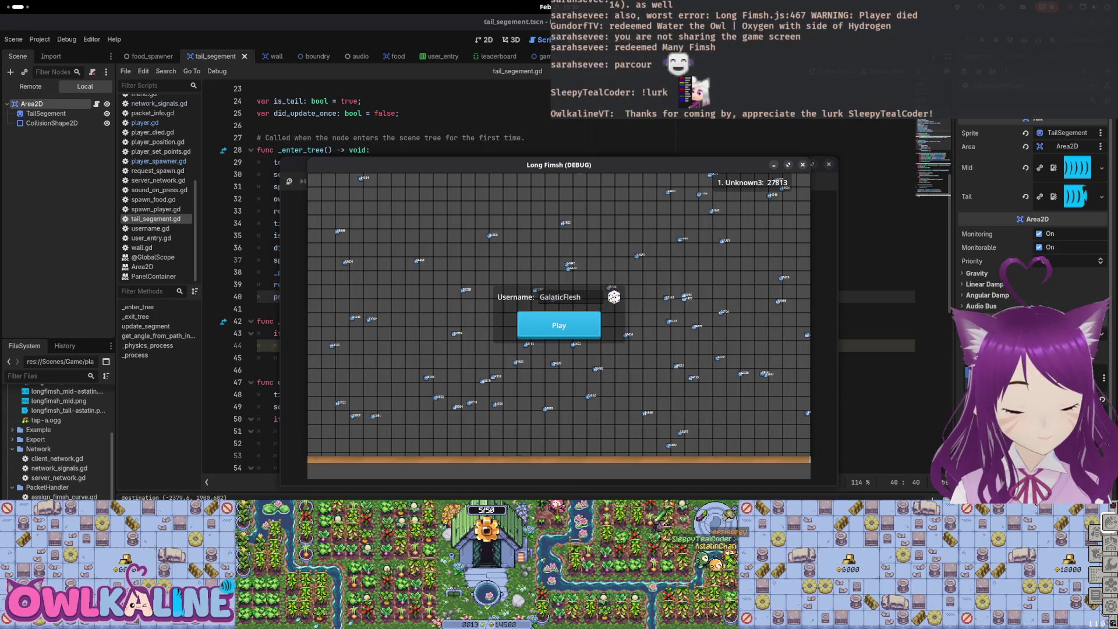
pyautogui.press('F8')
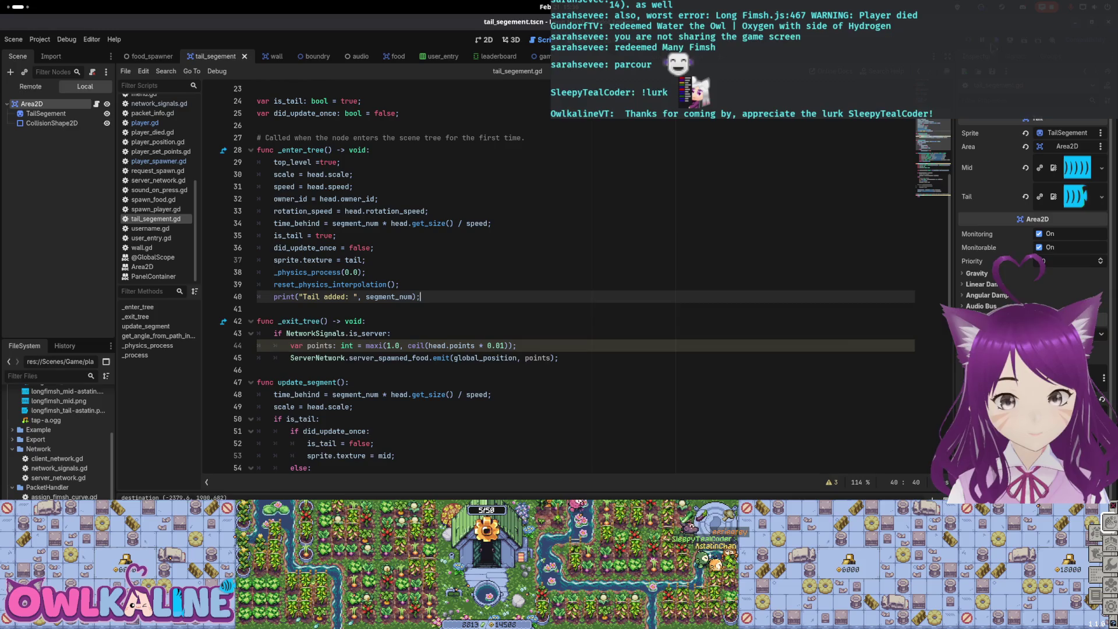
pyautogui.click(391, 284)
pyautogui.click(343, 297)
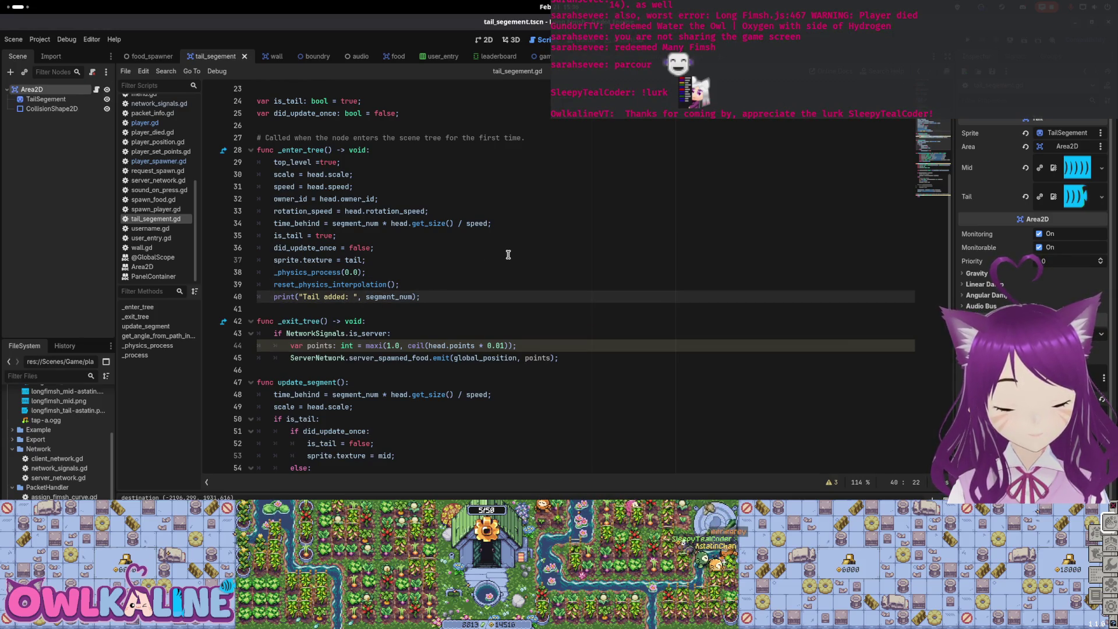
pyautogui.click(373, 260)
pyautogui.click(97, 89)
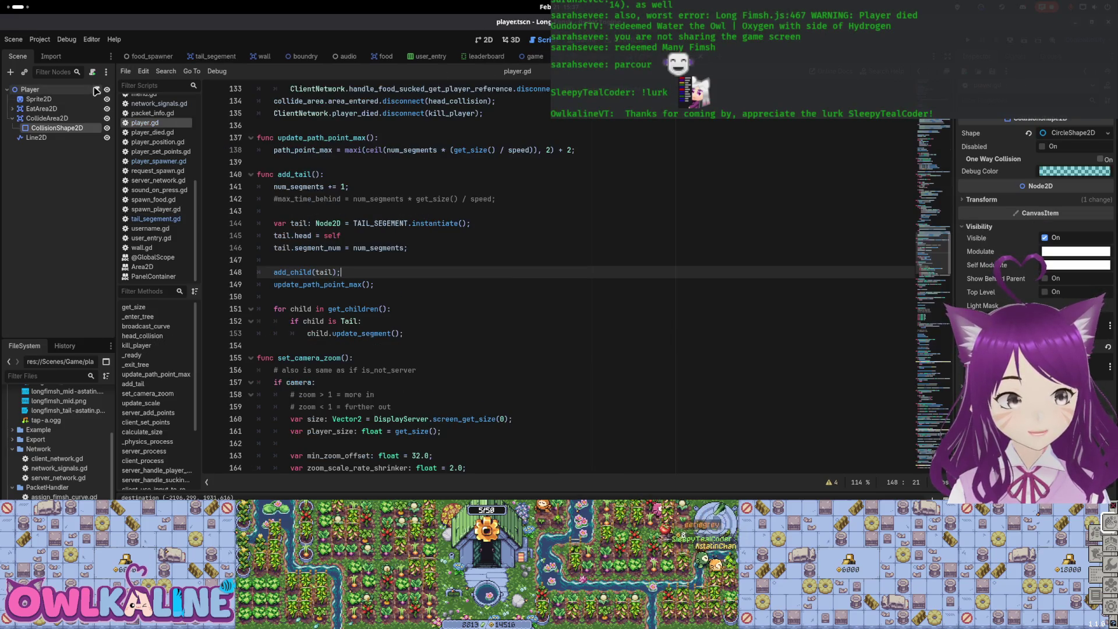
# Scroll player.gd down to calculate_size and select the num_of_segments formula on line 202
pyautogui.scroll(14, 466, 229)
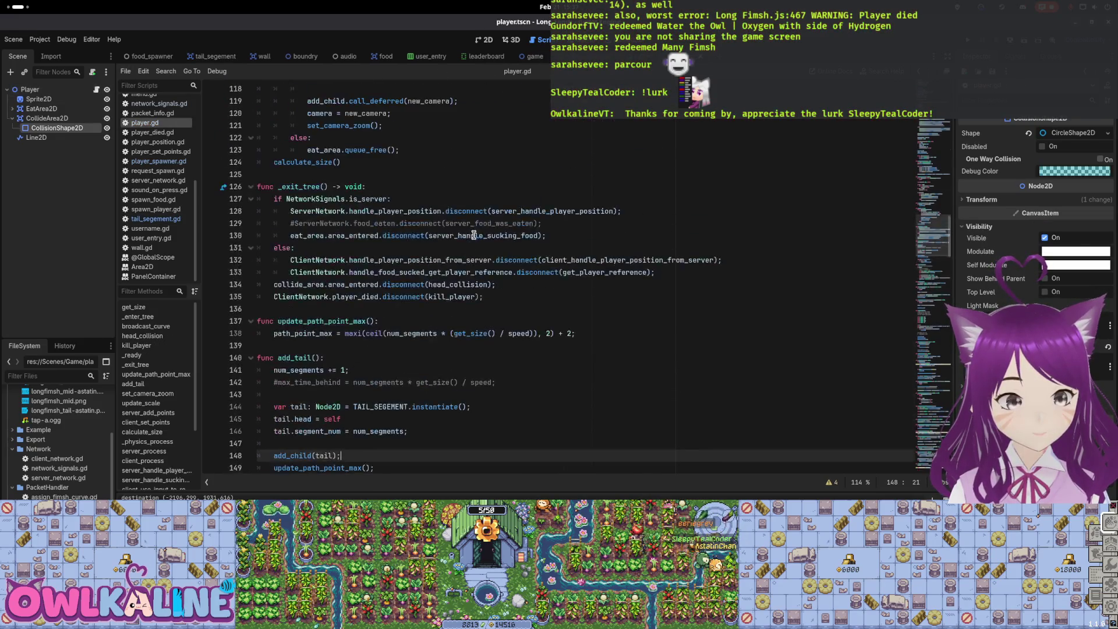
pyautogui.scroll(15, 471, 294)
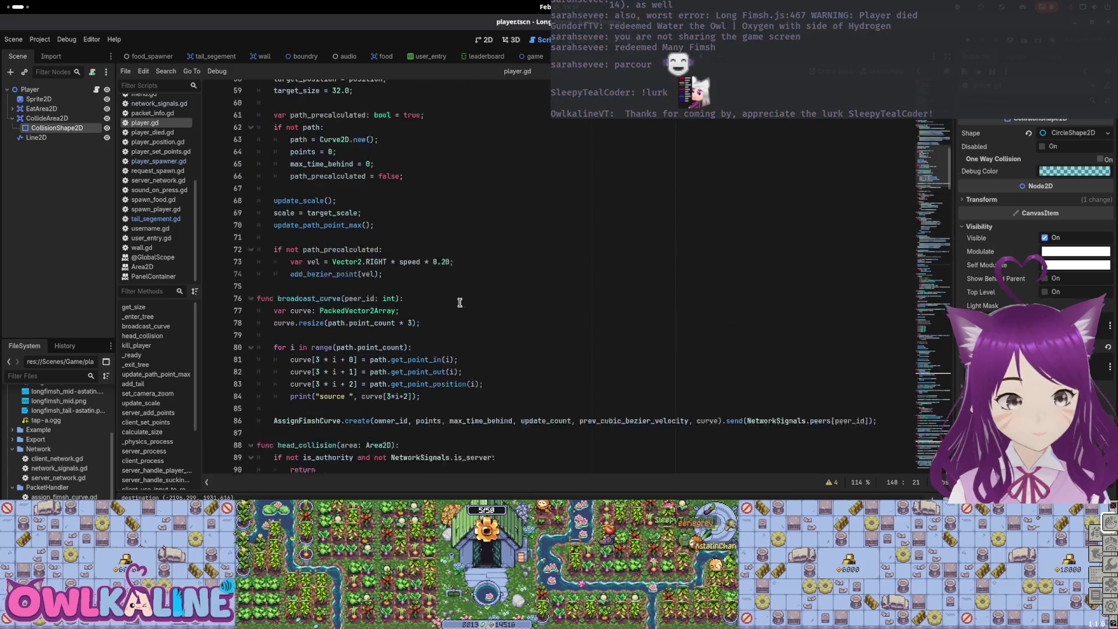
pyautogui.scroll(6, 408, 297)
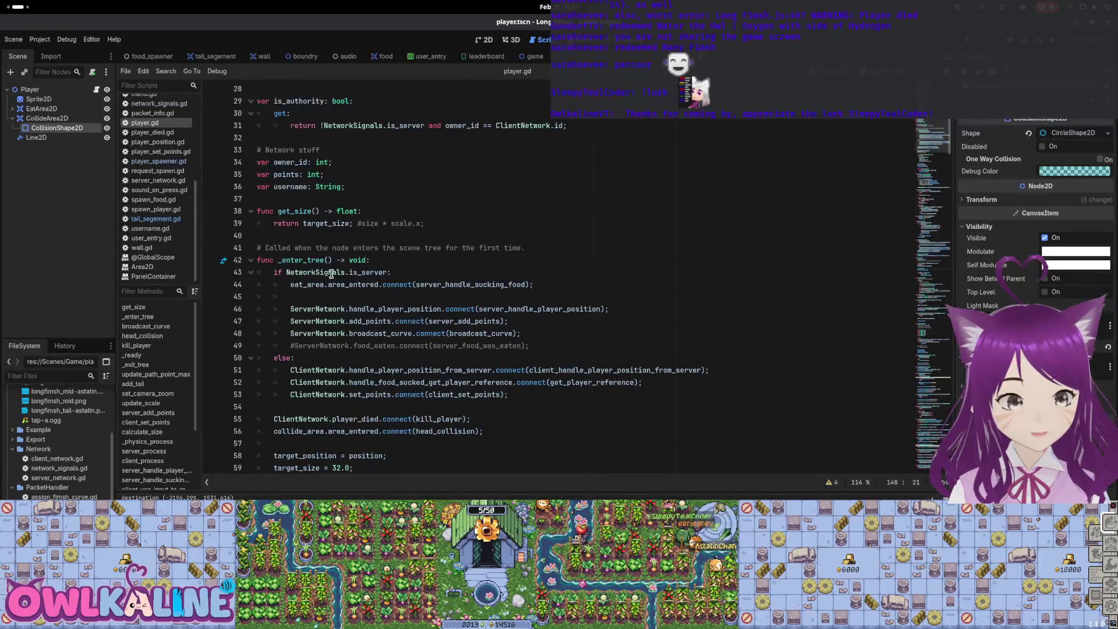
pyautogui.scroll(-8, 390, 290)
pyautogui.scroll(-20, 388, 291)
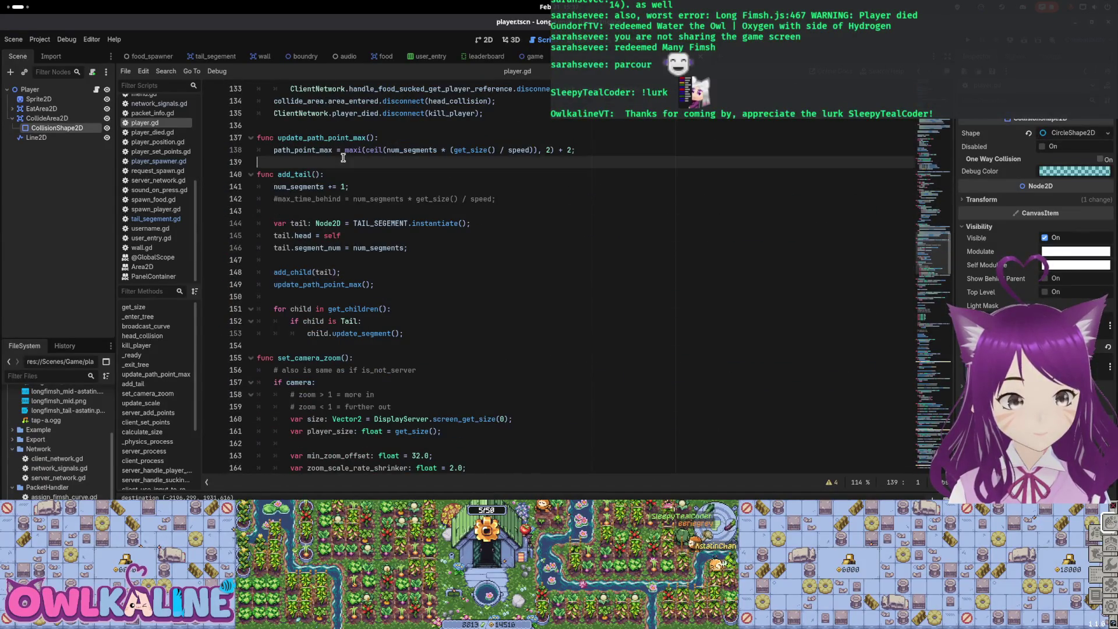
pyautogui.scroll(-5, 349, 257)
pyautogui.scroll(-4, 346, 242)
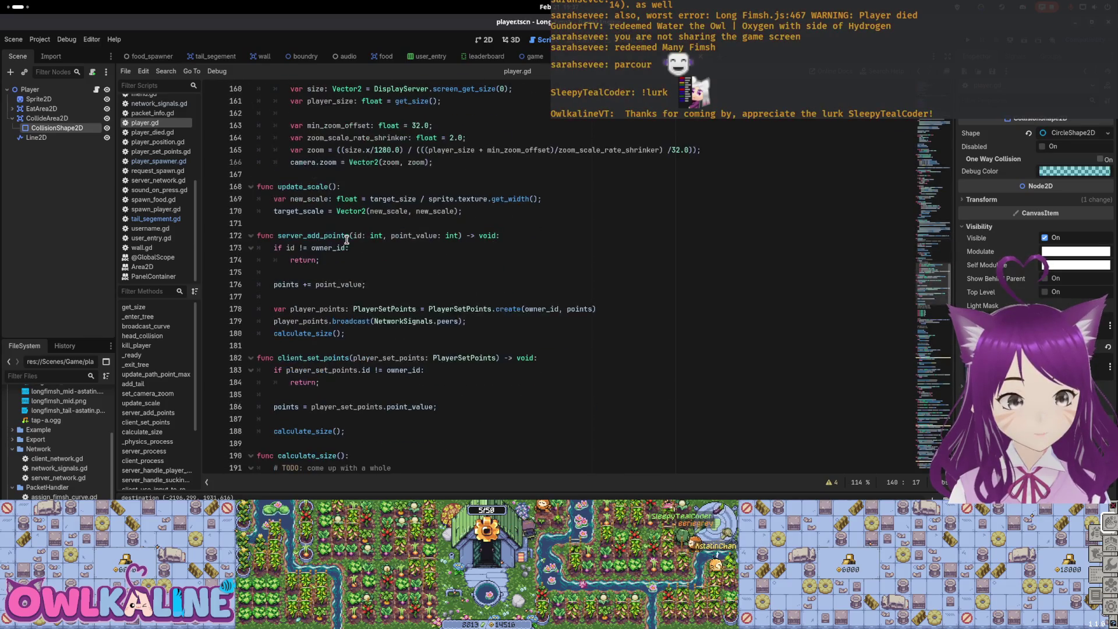
pyautogui.click(314, 201)
pyautogui.click(320, 236)
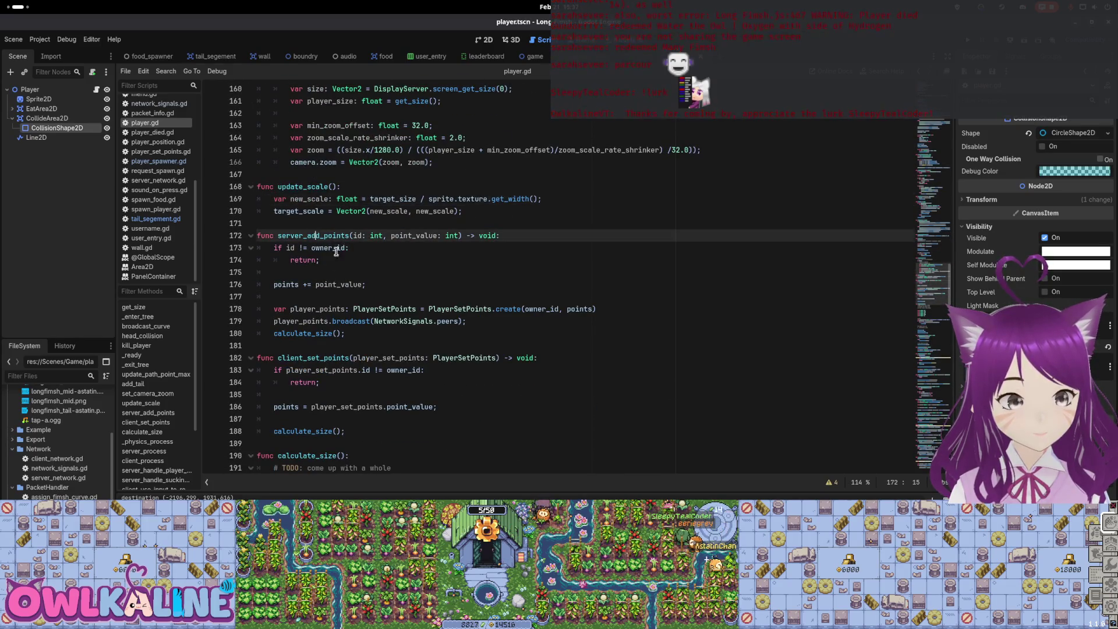
pyautogui.scroll(-4, 321, 238)
pyautogui.click(315, 210)
pyautogui.scroll(-4, 341, 253)
pyautogui.scroll(-2, 340, 254)
pyautogui.scroll(3, 335, 221)
pyautogui.scroll(-1, 329, 187)
pyautogui.click(327, 166)
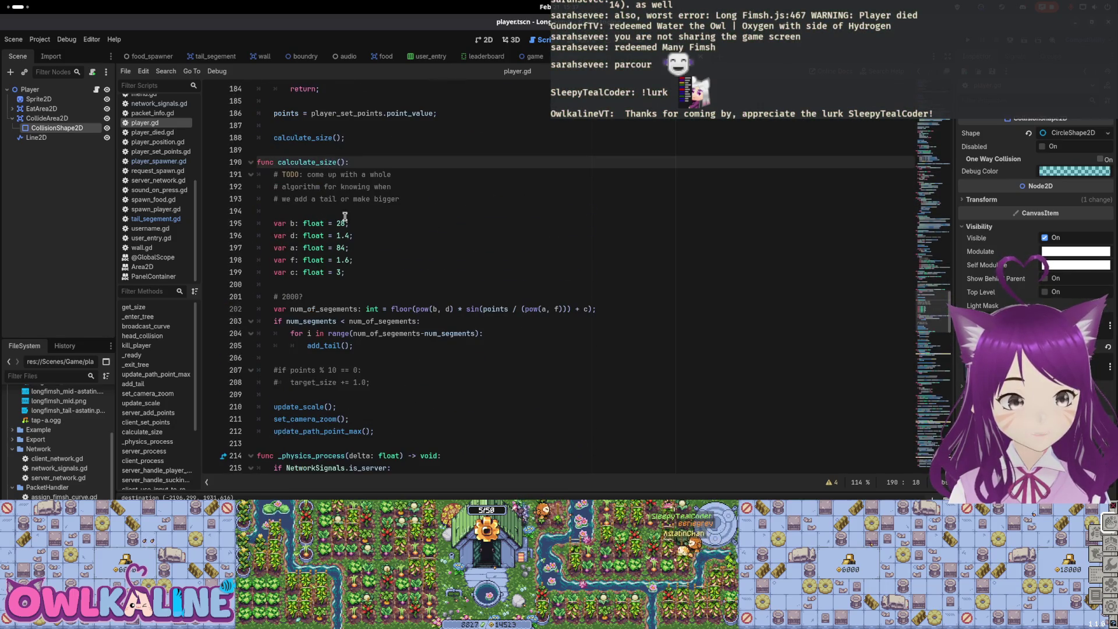
pyautogui.scroll(-1, 343, 271)
pyautogui.moveTo(349, 271); pyautogui.dragTo(625, 270)
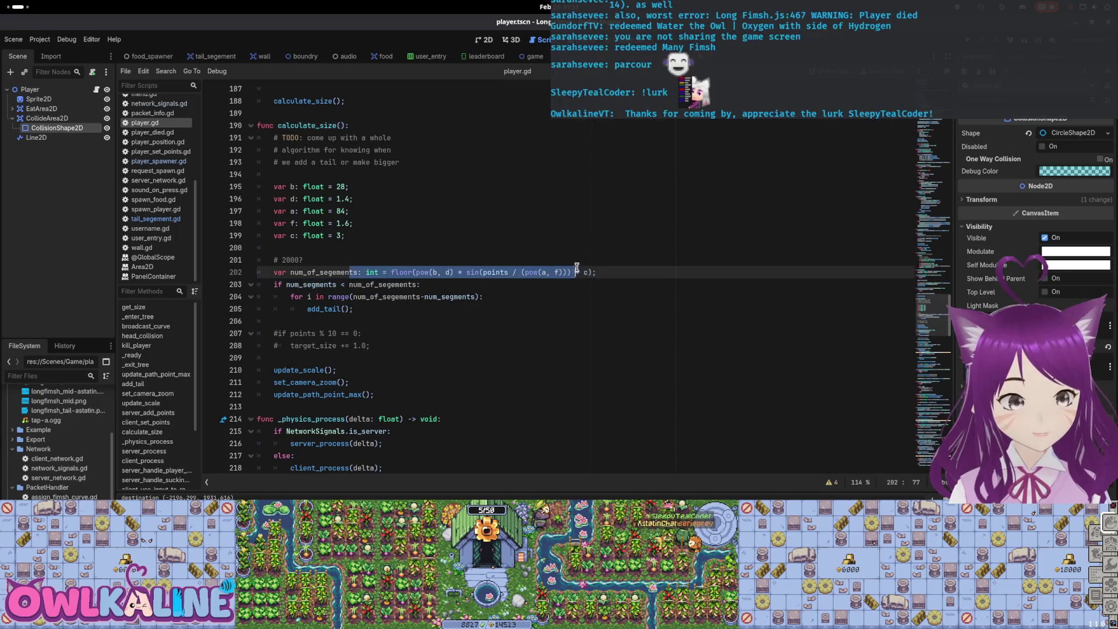
# Add print("Player num of segments: ", num_of_segements); below the formula and run the project with F5
pyautogui.click(625, 269)
pyautogui.press('Return')
pyautogui.write('print')
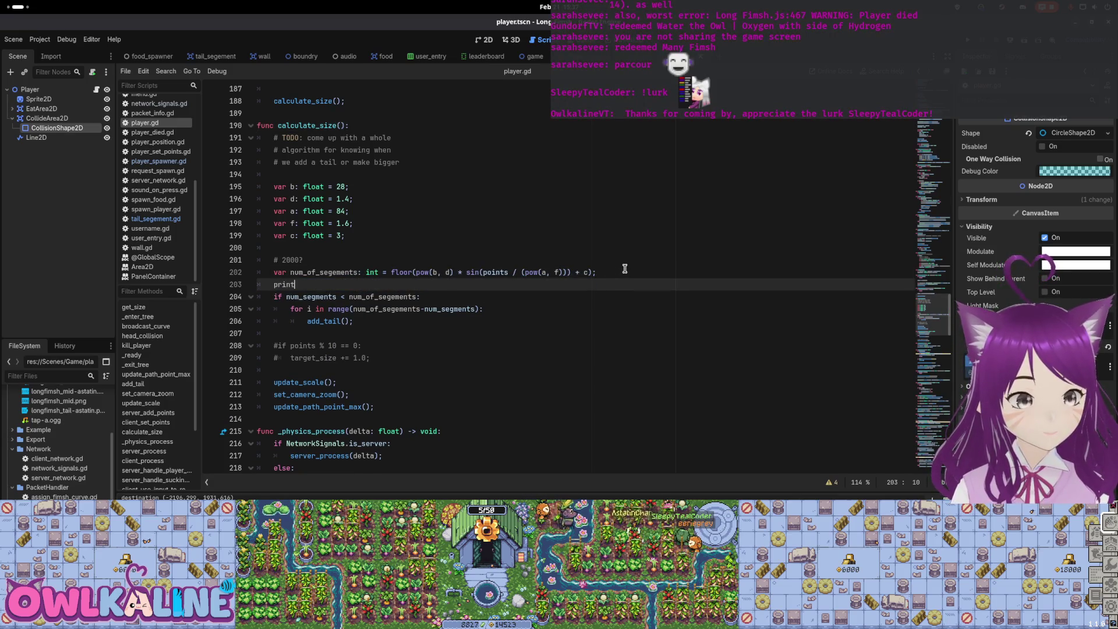
pyautogui.write('("Player nu')
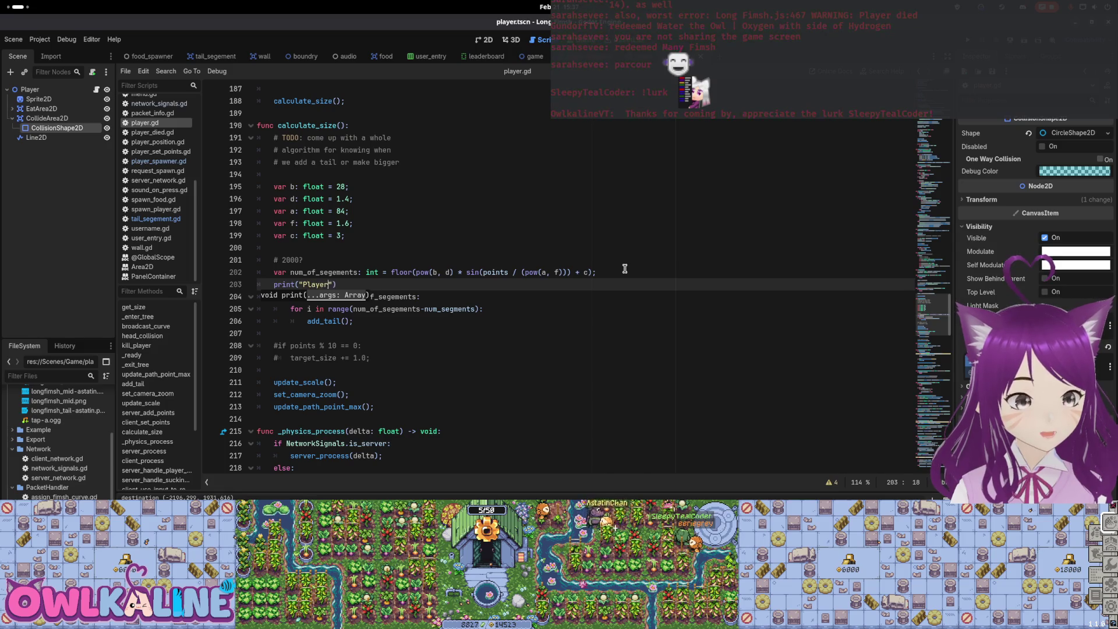
pyautogui.write('m of segments: ", num')
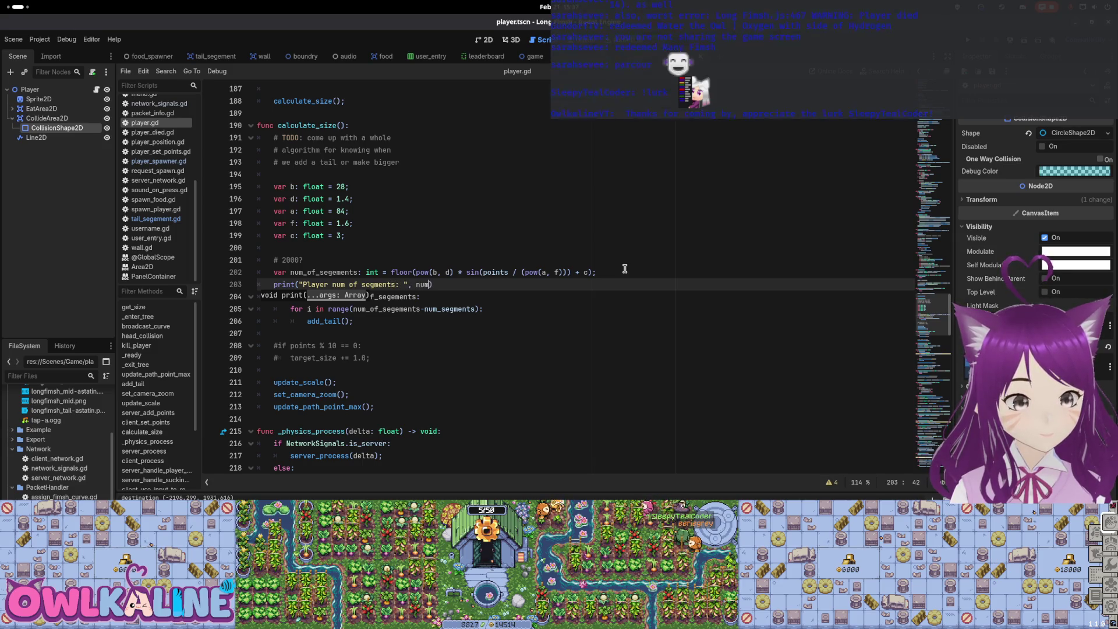
pyautogui.write('_of_s')
pyautogui.press('Return')
pyautogui.write(';')
pyautogui.click(610, 309)
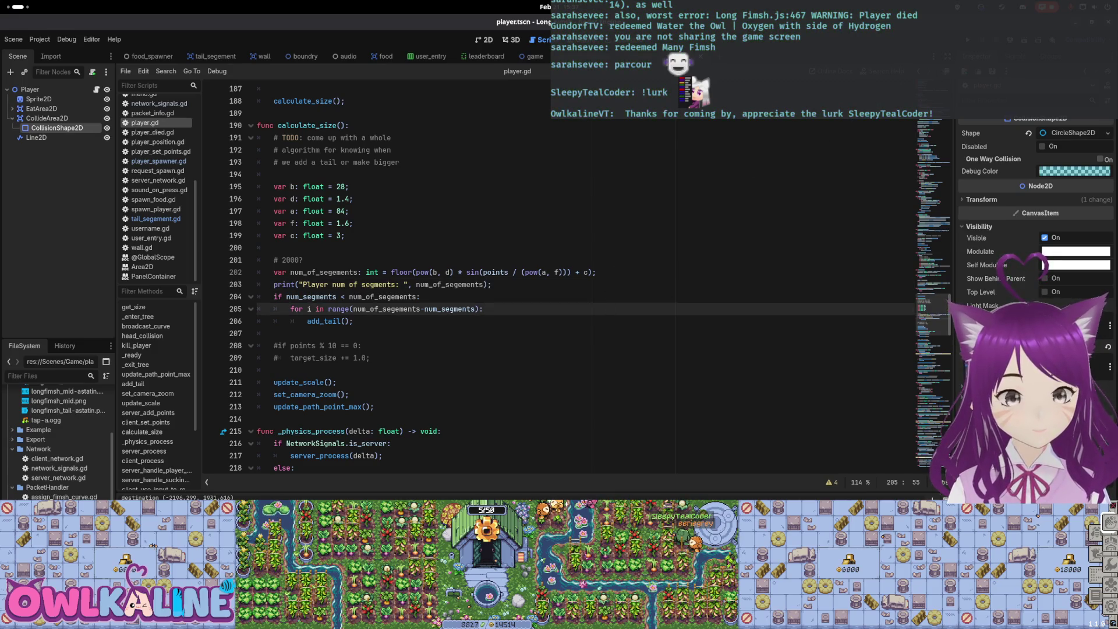
pyautogui.press('F5')
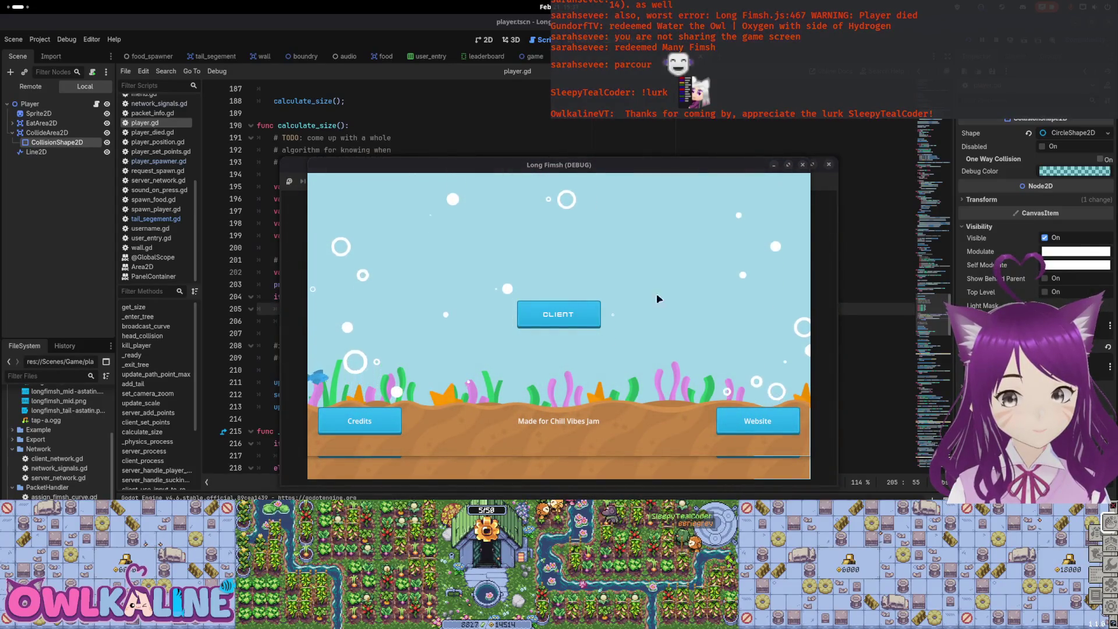
# Join the running game as CLIENT, stop it with F8, and show the open-windows overview
pyautogui.click(597, 314)
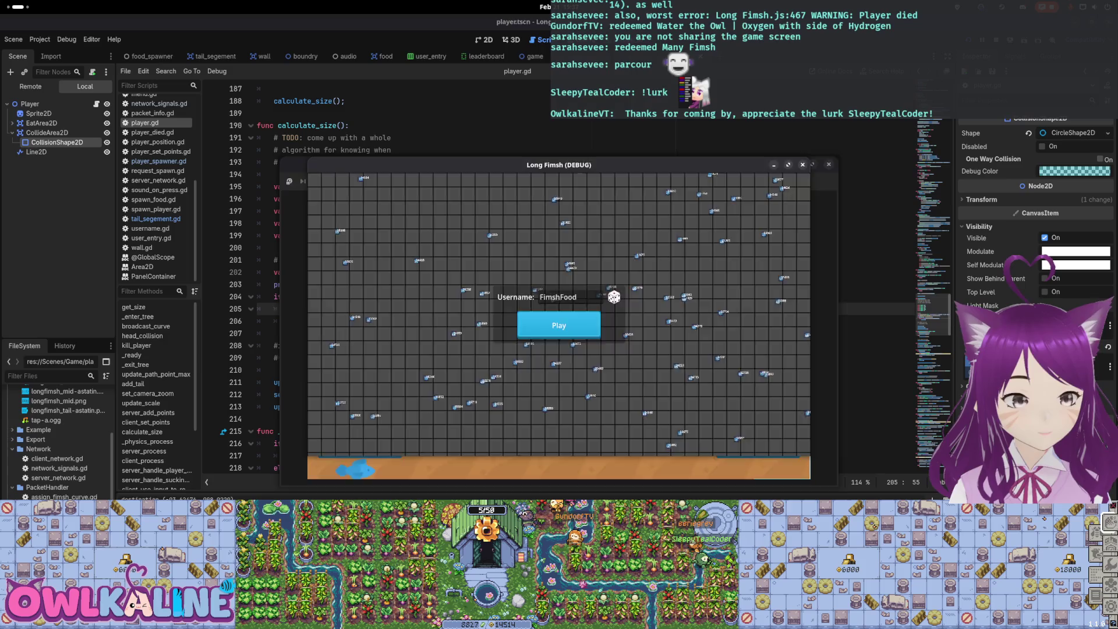
pyautogui.press('F8')
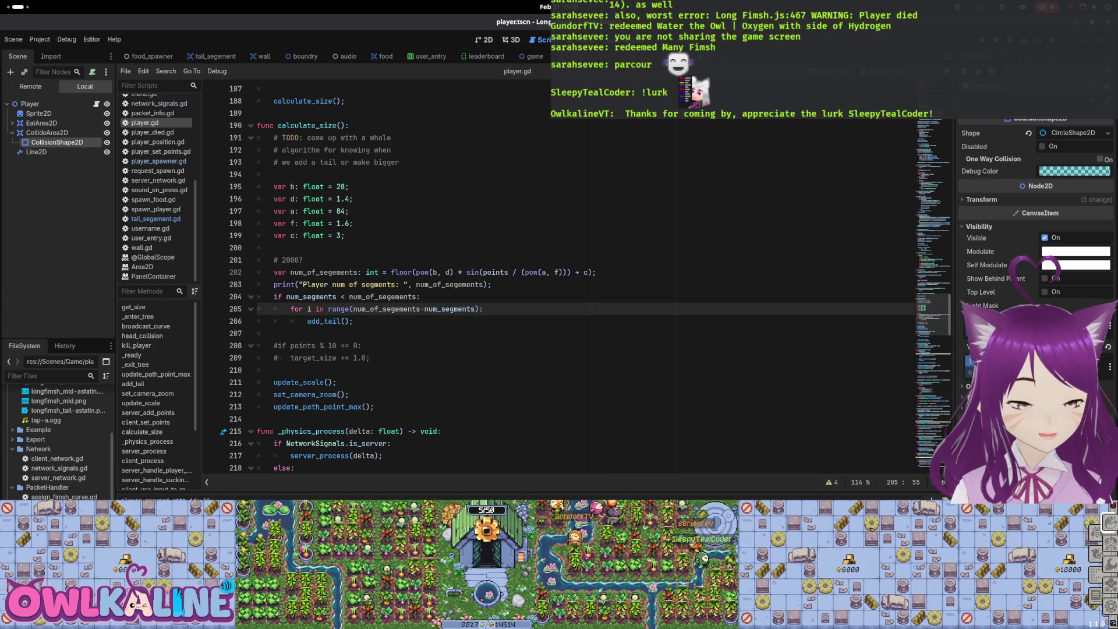
pyautogui.click(29, 5)
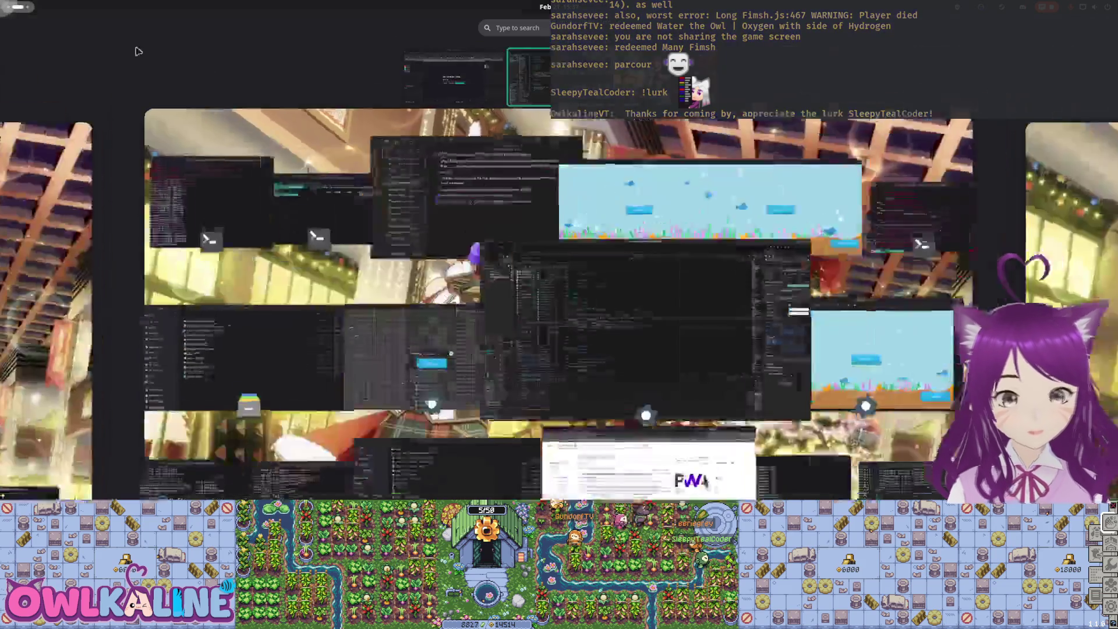
pyautogui.click(604, 190)
pyautogui.click(18, 6)
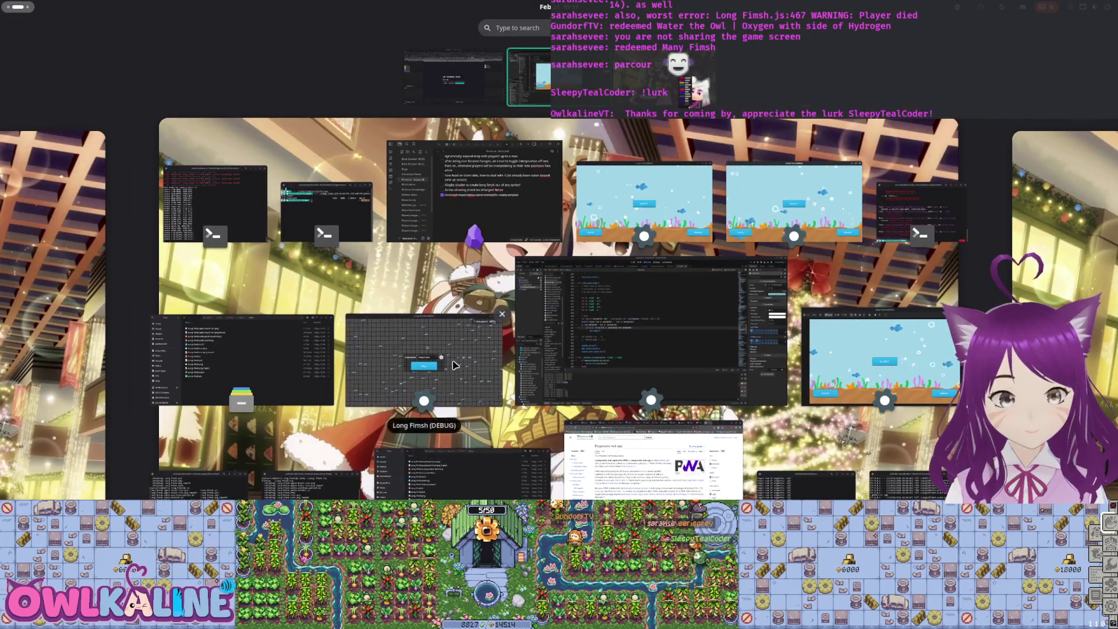
pyautogui.click(425, 361)
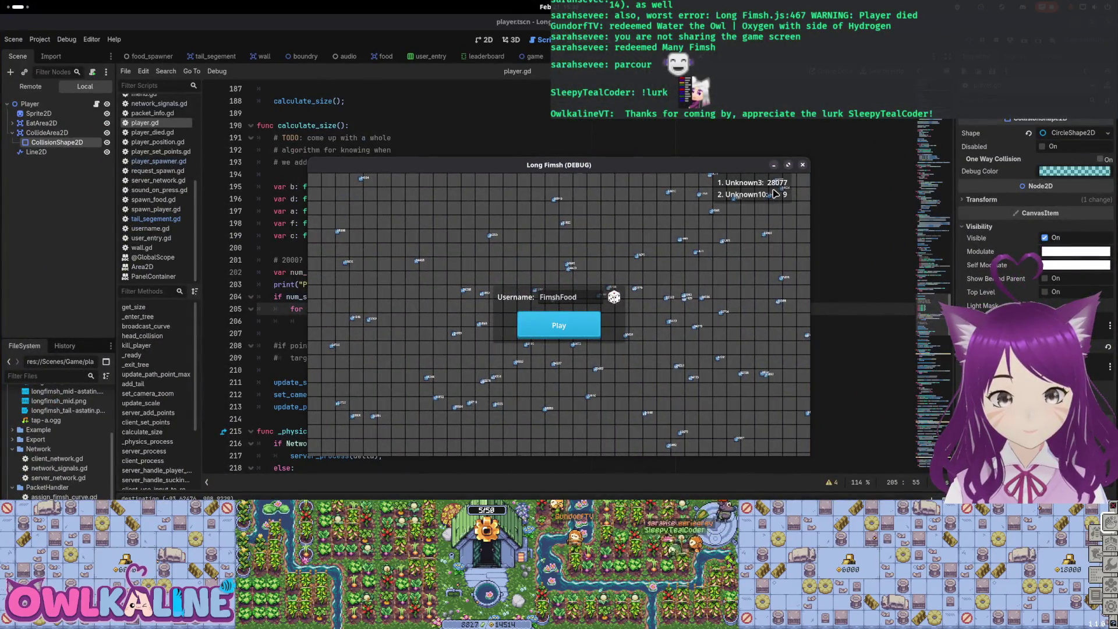
pyautogui.click(803, 165)
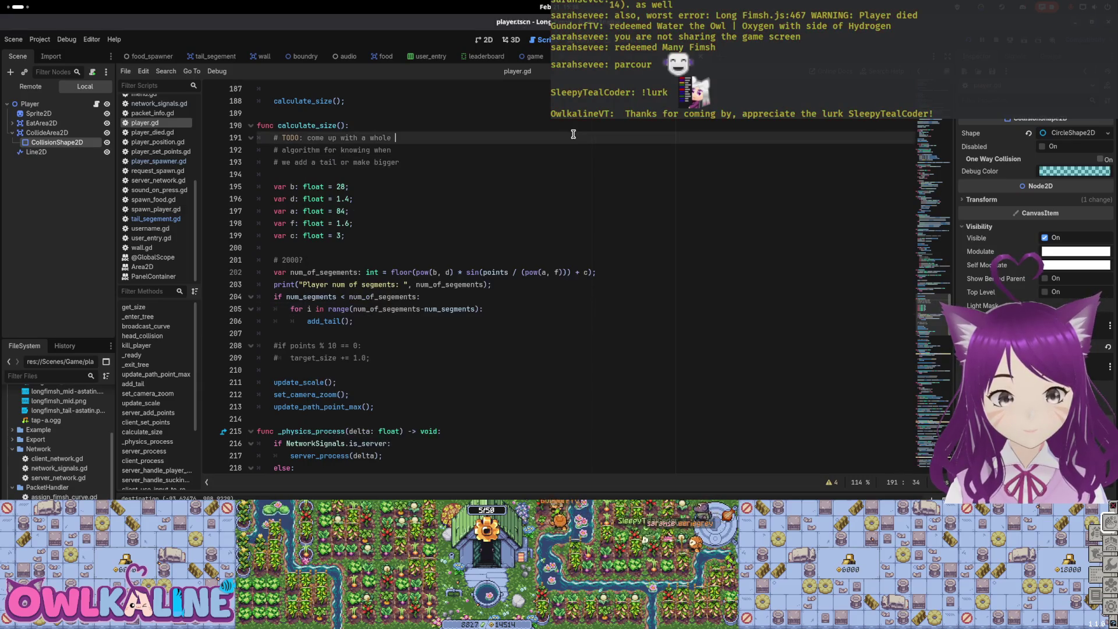
# Review the calculate_size constants on lines 198–202 and the 2000 in the comment, then show the window overview
pyautogui.click(642, 272)
pyautogui.moveTo(600, 272)
pyautogui.mouseDown()
pyautogui.moveTo(373, 259)
pyautogui.moveTo(357, 225)
pyautogui.mouseUp()
pyautogui.click(357, 225)
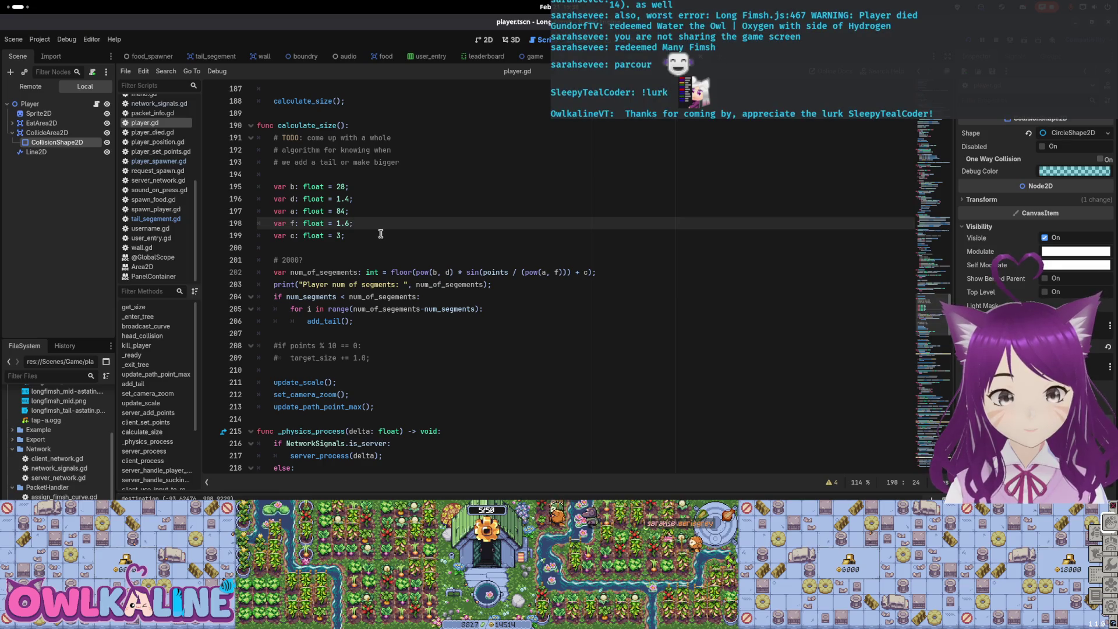
pyautogui.moveTo(281, 249); pyautogui.dragTo(300, 259)
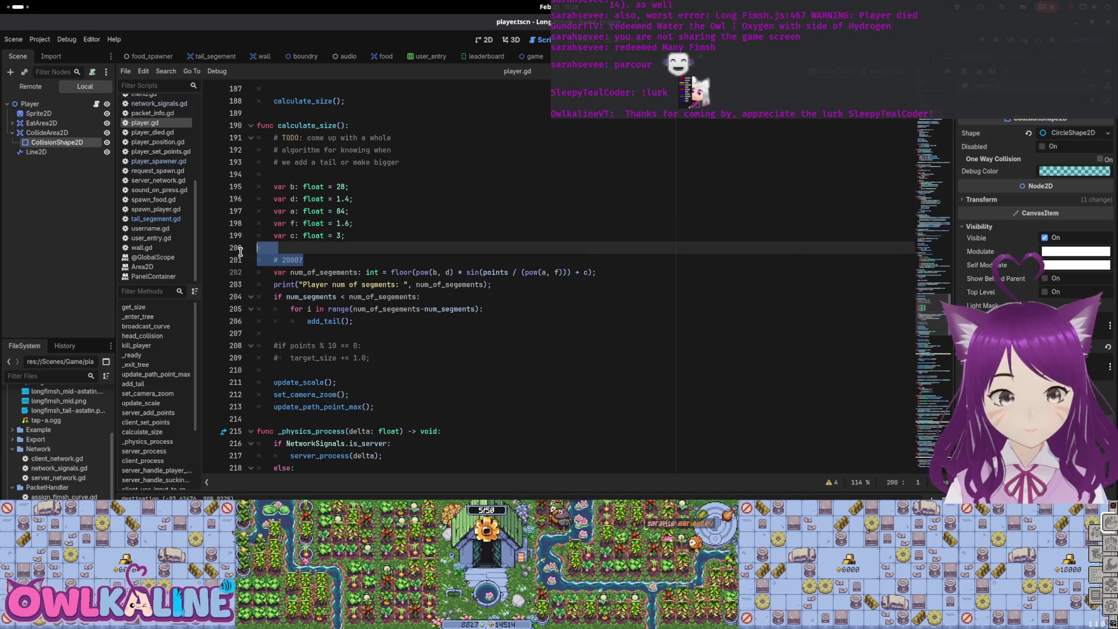
pyautogui.doubleClick(300, 259)
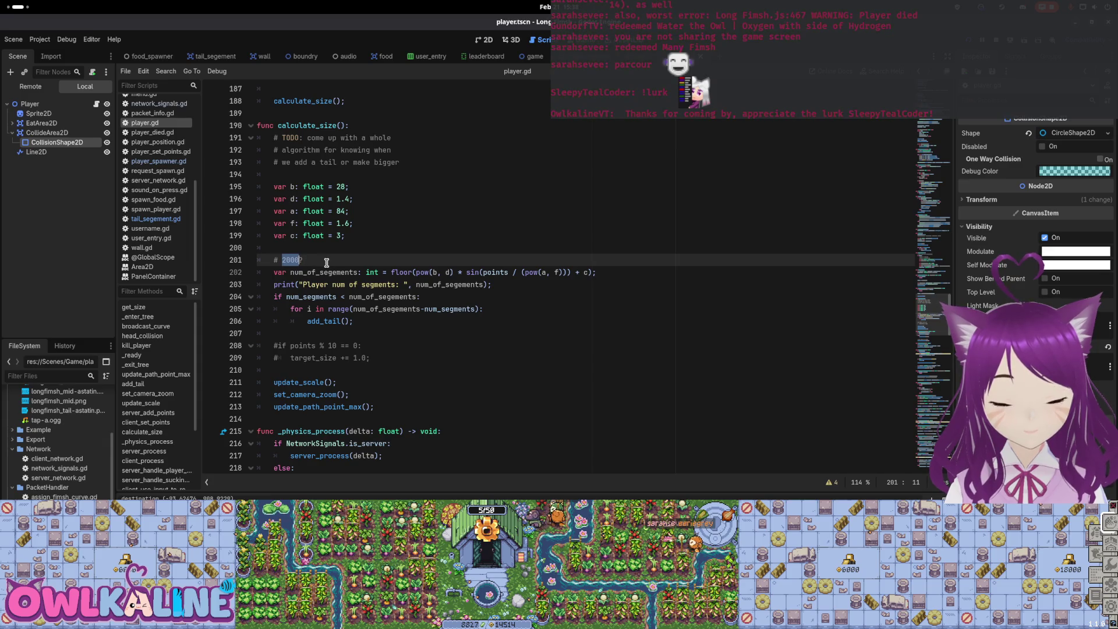
pyautogui.click(364, 239)
pyautogui.press('super')
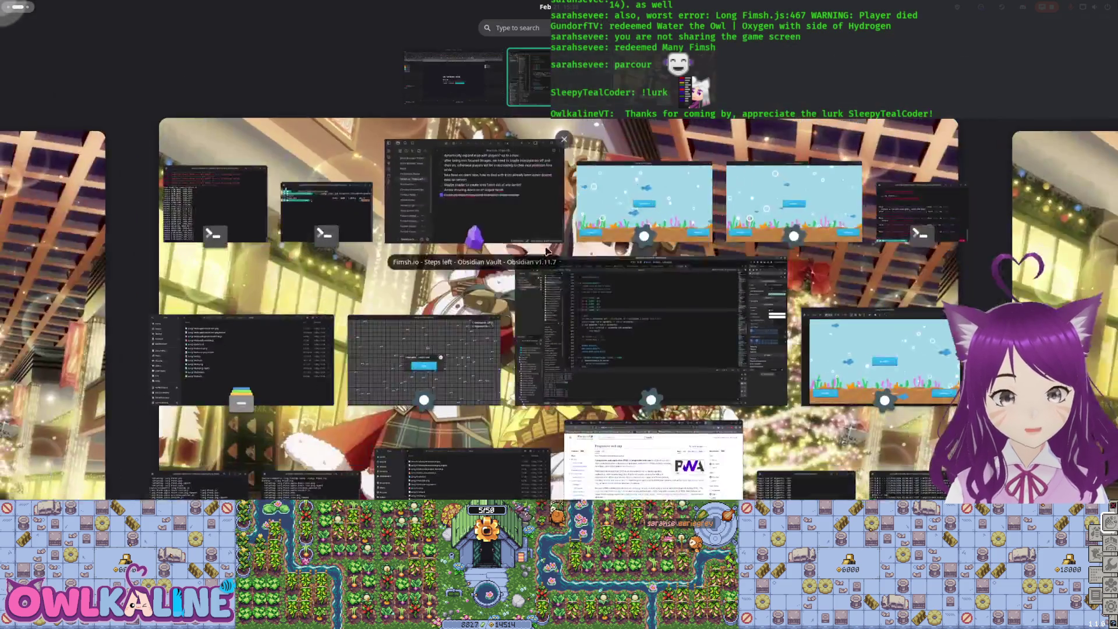
# Open Desmos | Graphing Calculator from the search results and move the browser beside the code
pyautogui.click(744, 277)
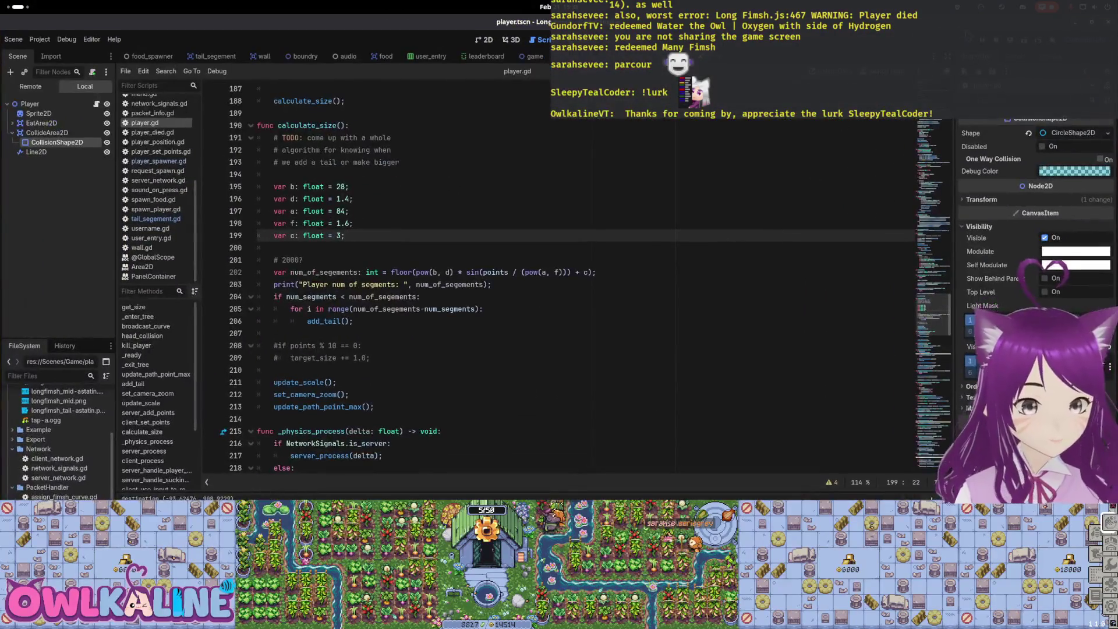
pyautogui.press('super')
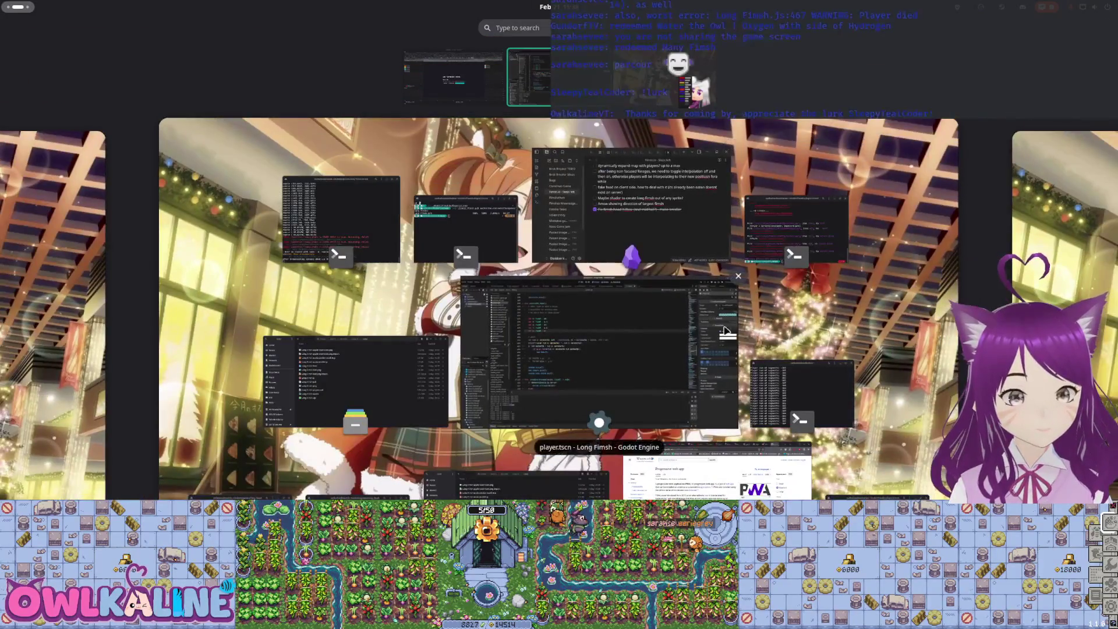
pyautogui.click(722, 344)
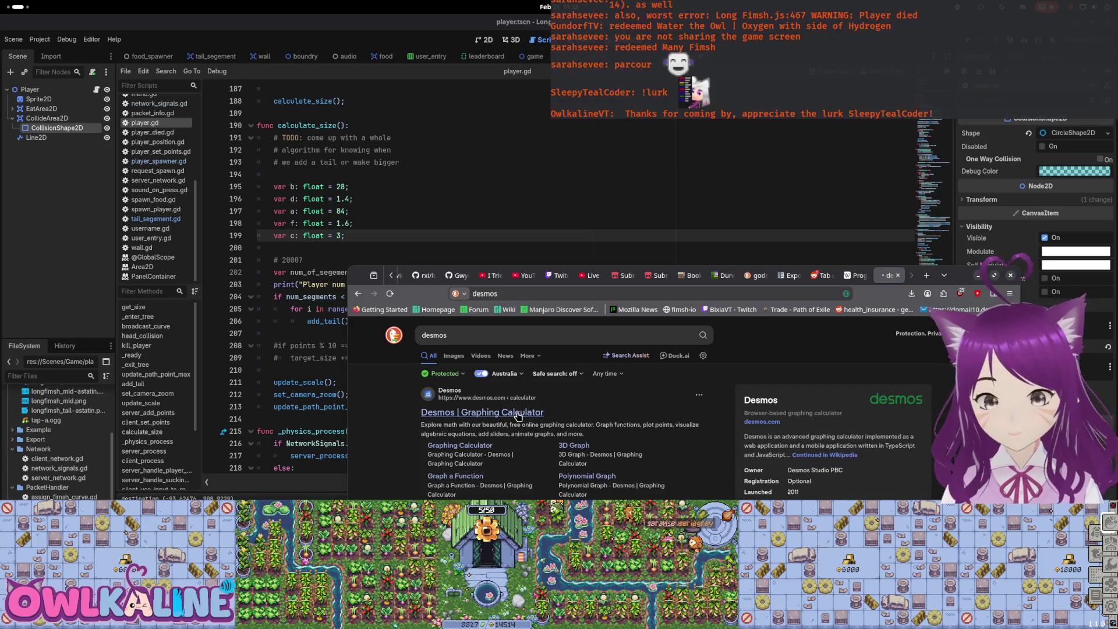
pyautogui.click(512, 417)
pyautogui.moveTo(961, 275)
pyautogui.mouseDown()
pyautogui.moveTo(1055, 19)
pyautogui.moveTo(1059, 83)
pyautogui.mouseUp()
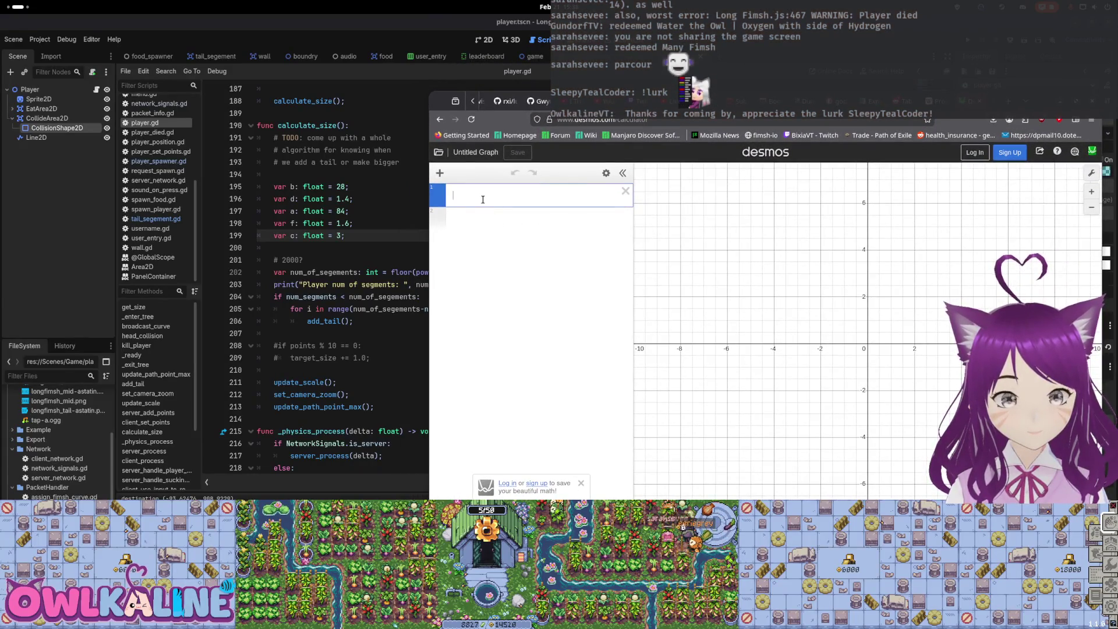
# Shift the Desmos window right and enter floor(b^d·sin( )) in the first expression, correcting typos
pyautogui.moveTo(431, 122)
pyautogui.mouseDown()
pyautogui.moveTo(594, 126)
pyautogui.moveTo(625, 148)
pyautogui.moveTo(597, 149)
pyautogui.mouseUp()
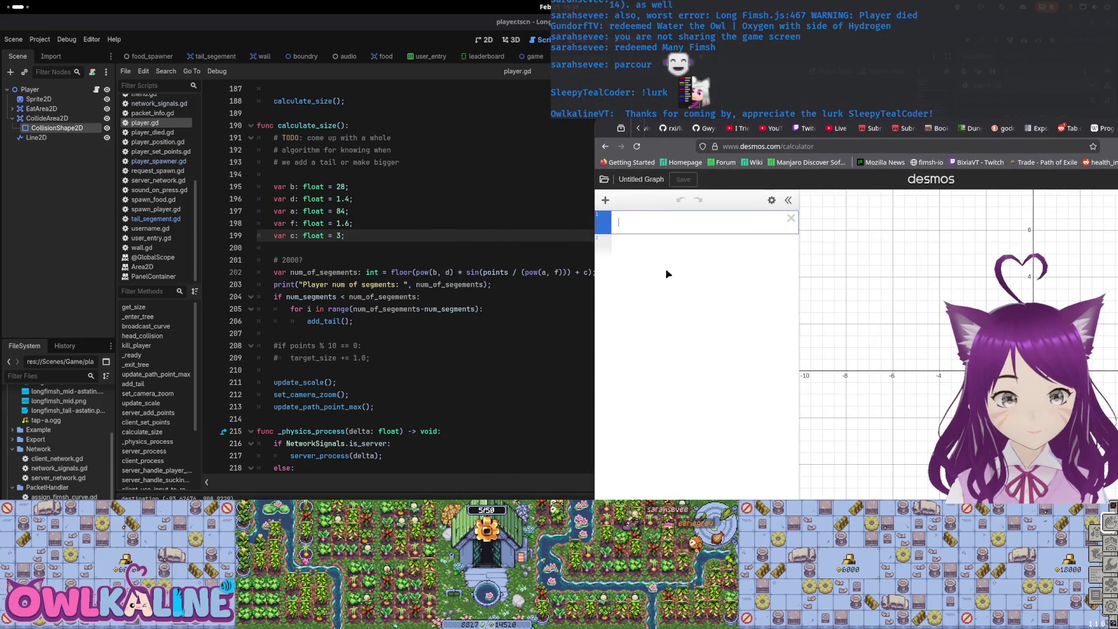
pyautogui.moveTo(685, 181)
pyautogui.mouseDown()
pyautogui.moveTo(744, 189)
pyautogui.moveTo(732, 184)
pyautogui.mouseUp()
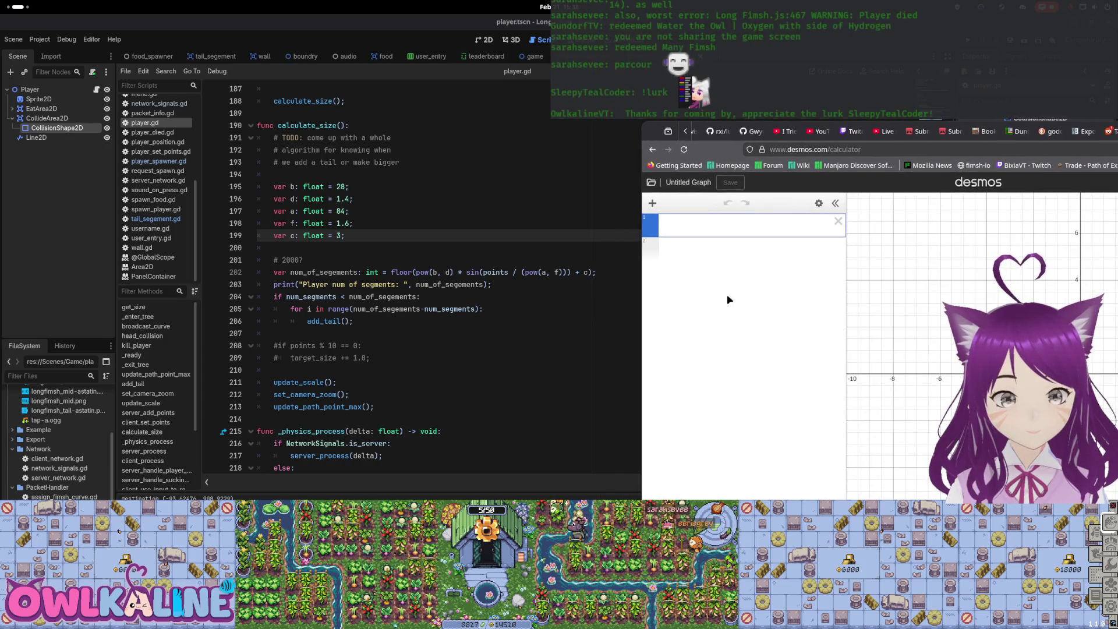
pyautogui.write('fl')
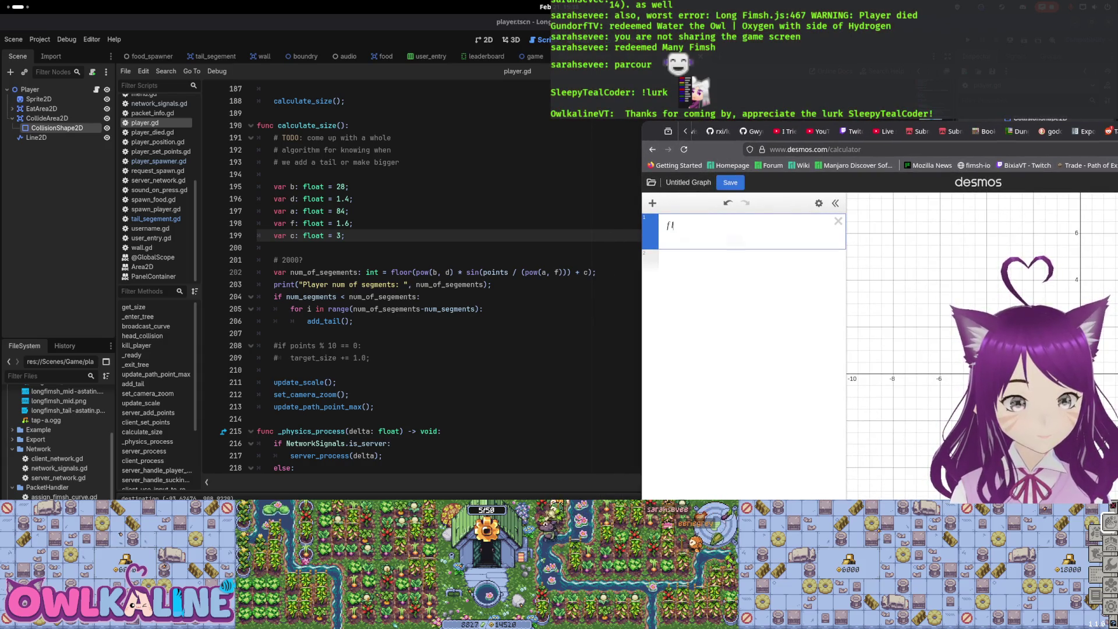
pyautogui.write('oor(')
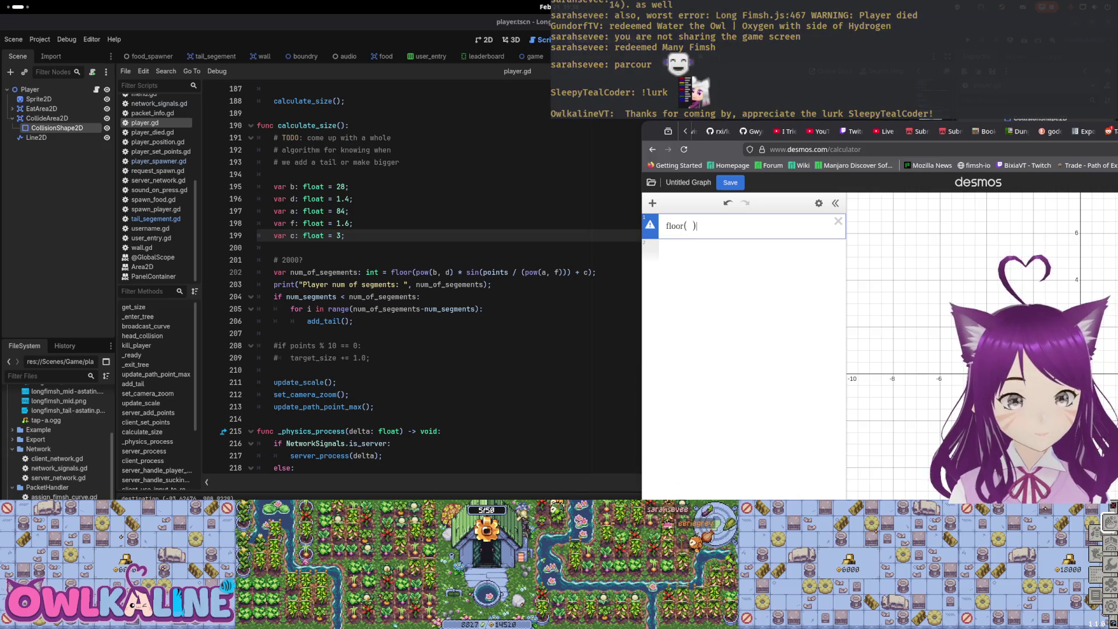
pyautogui.write('5')
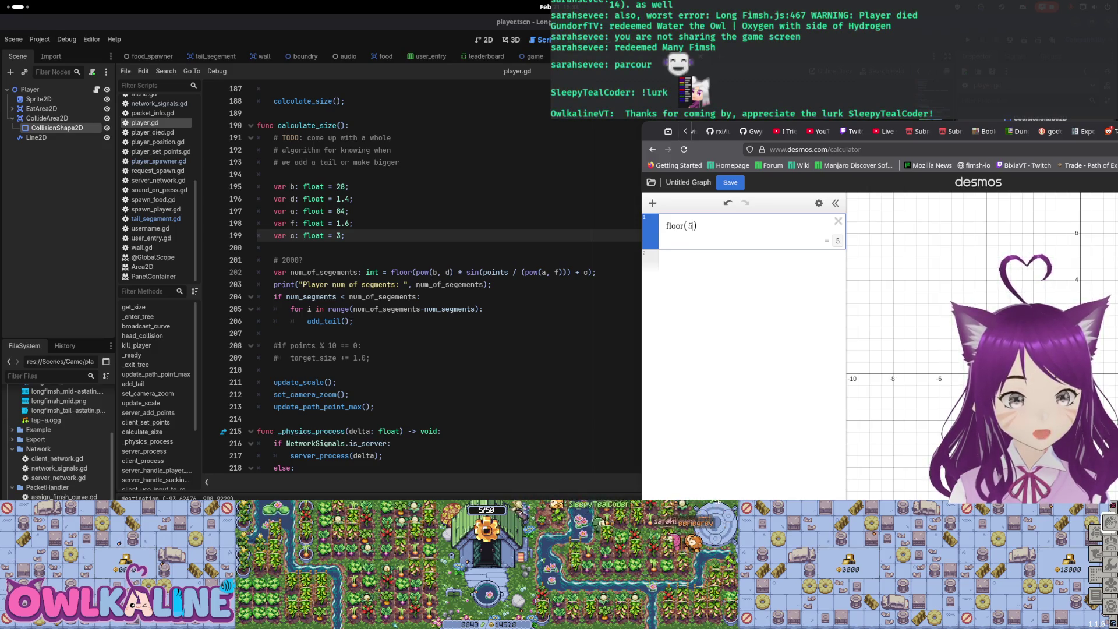
pyautogui.press('BackSpace')
pyautogui.write('b')
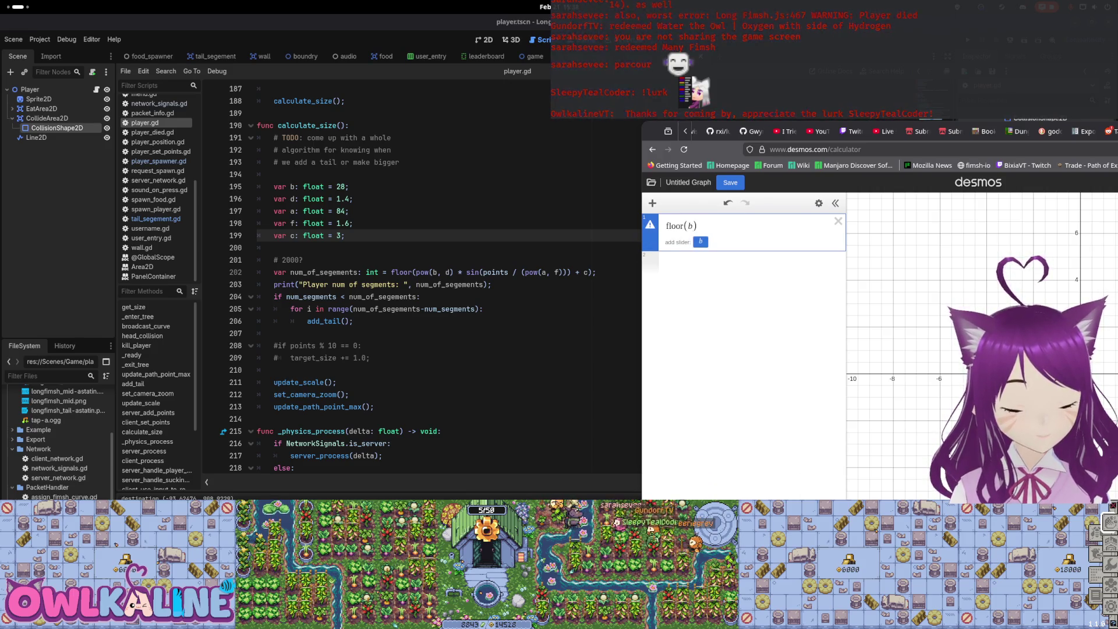
pyautogui.write('^d')
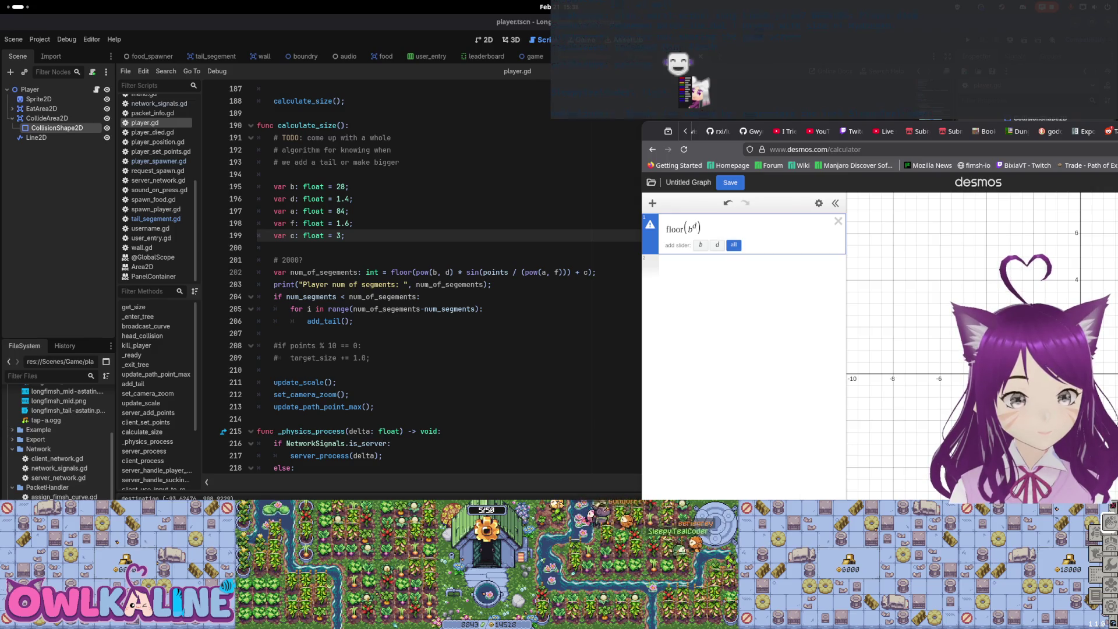
pyautogui.write('*')
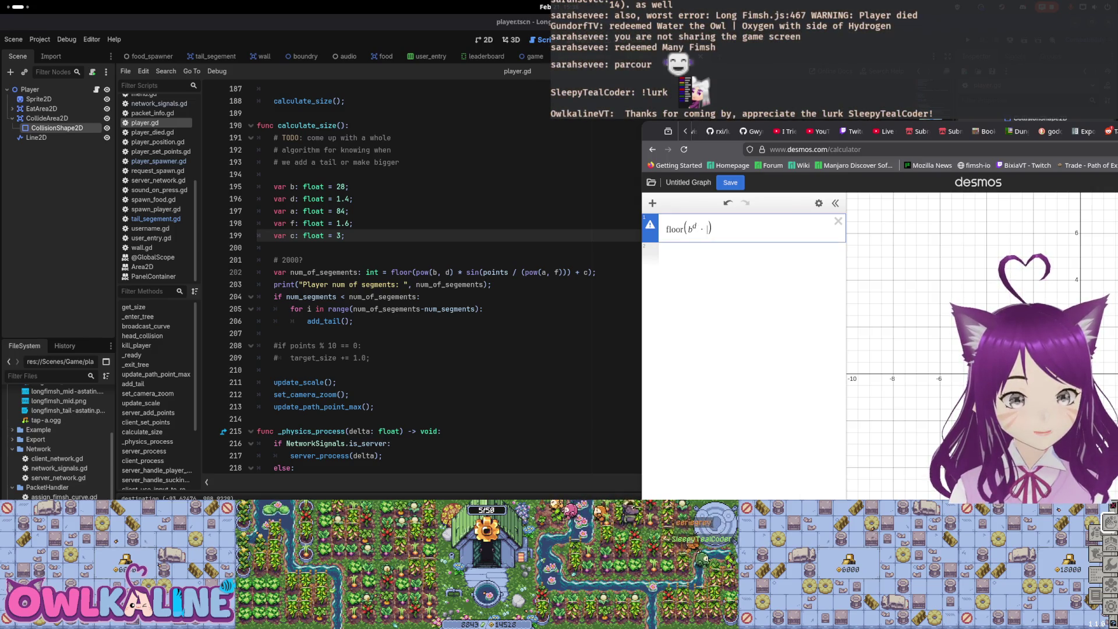
pyautogui.write('*')
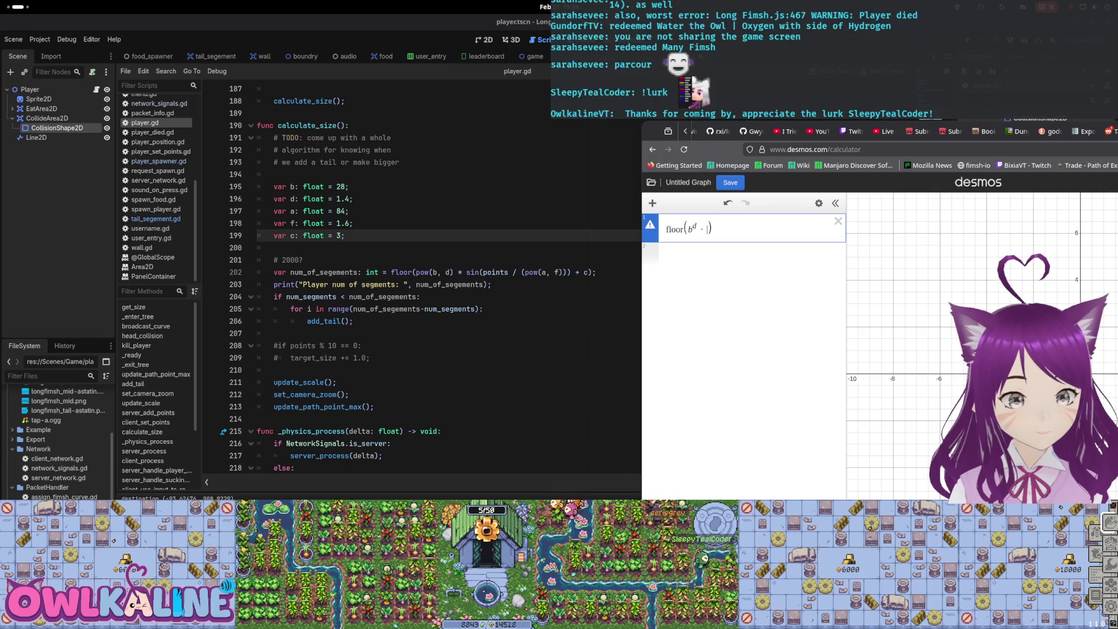
pyautogui.write('sin(')
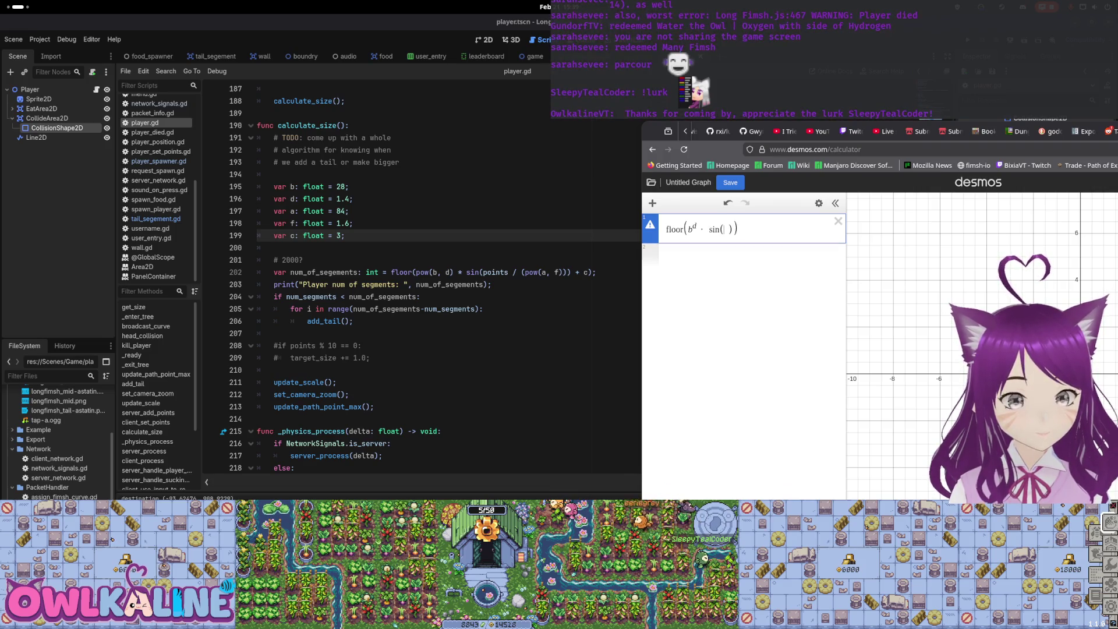
pyautogui.write('p')
pyautogui.write('oints')
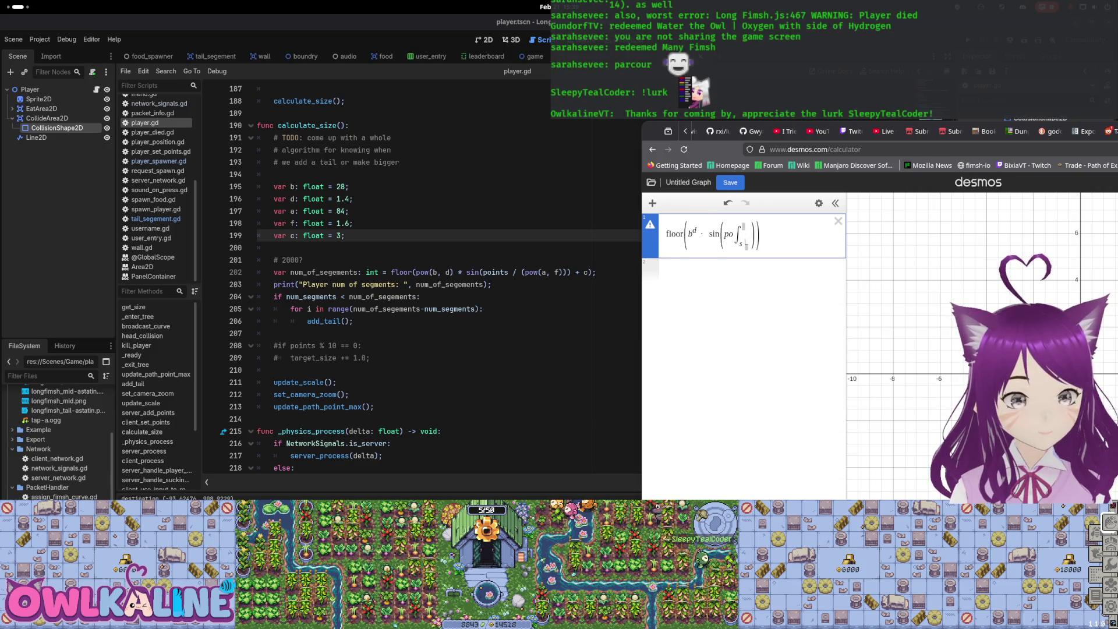
pyautogui.press('BackSpace')
pyautogui.press('BackSpace')
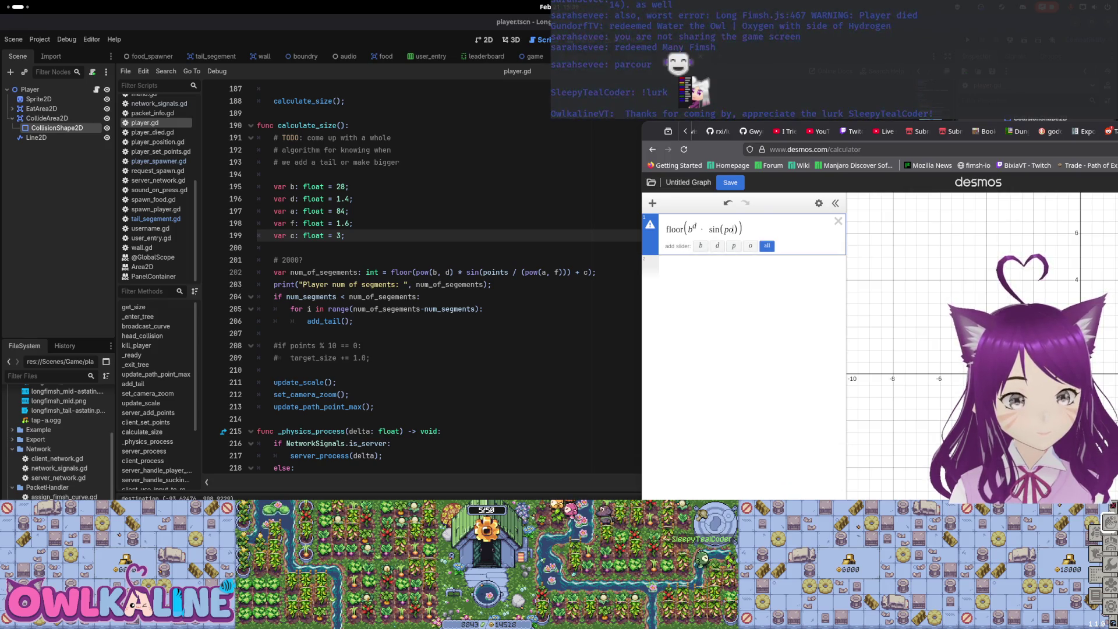
pyautogui.write('int')
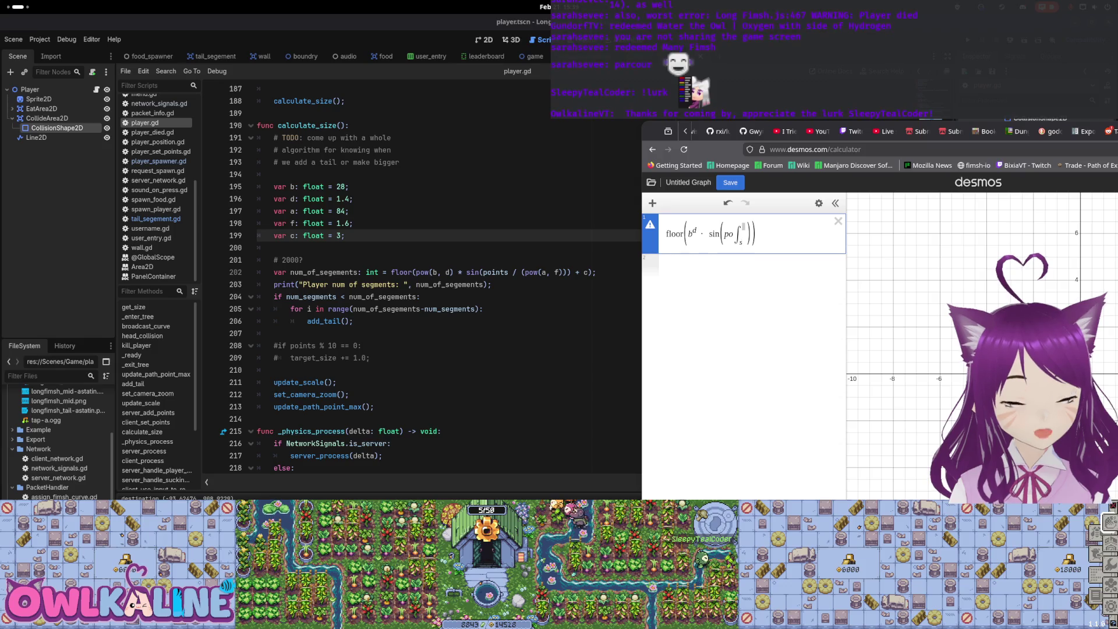
pyautogui.press('BackSpace')
pyautogui.press('BackSpace')
pyautogui.press('BackSpace')
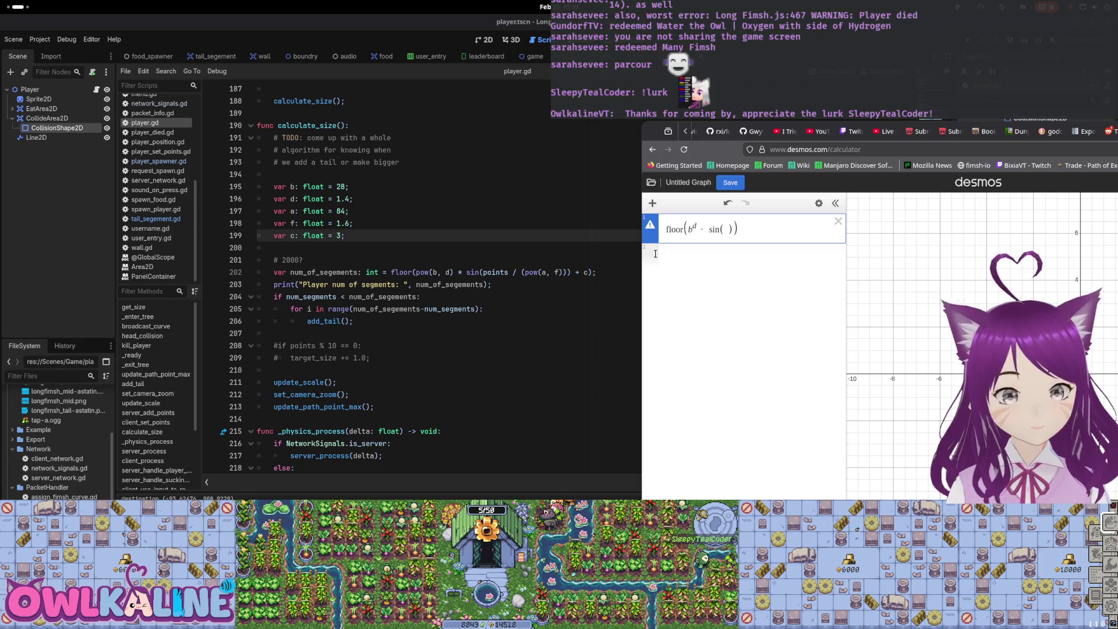
pyautogui.write('d')
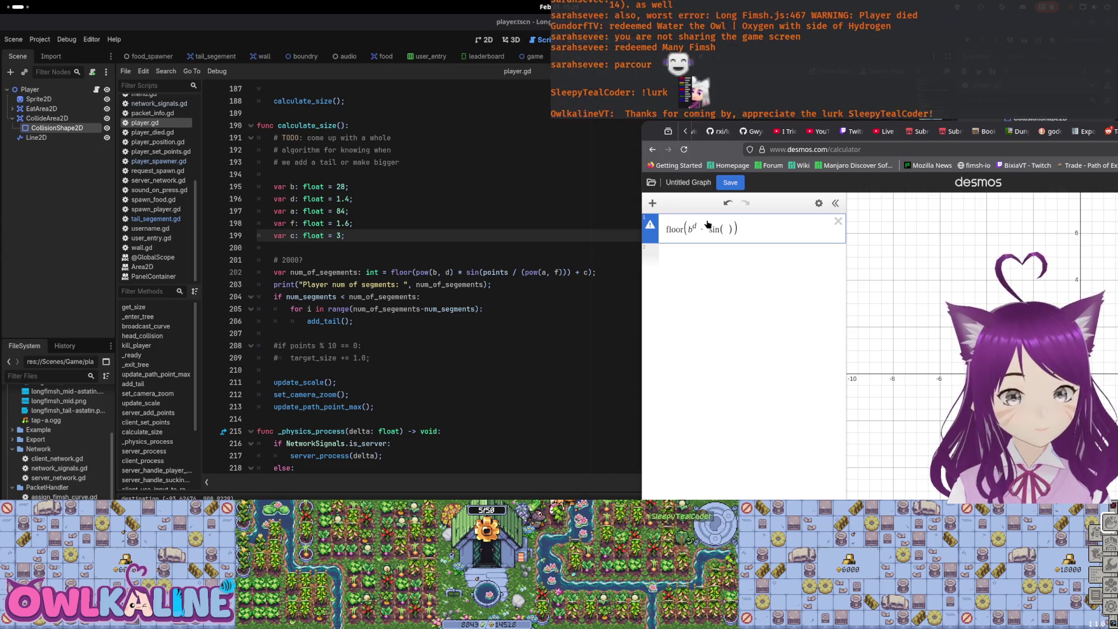
pyautogui.moveTo(750, 229); pyautogui.dragTo(686, 229)
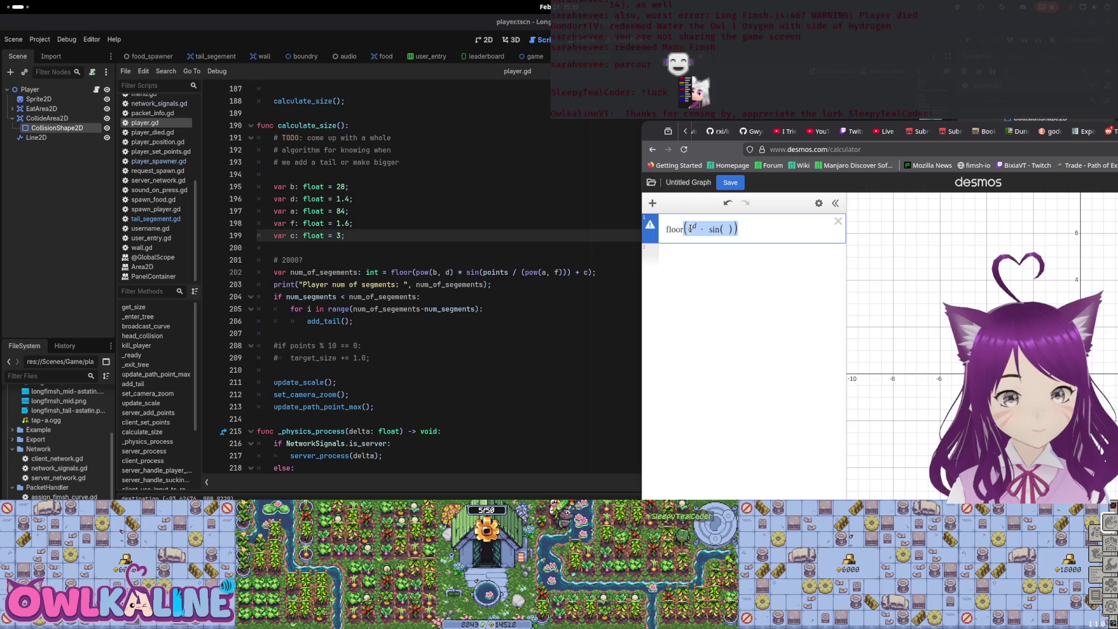
pyautogui.click(666, 252)
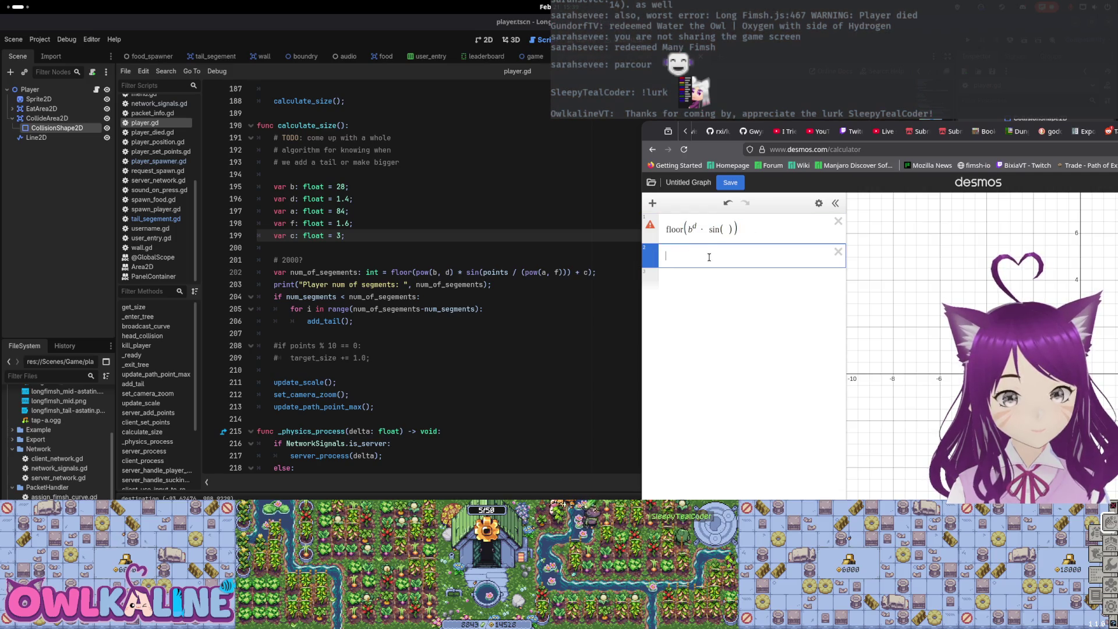
# Add slider rows b = 28, d = 1.4, a = 84 and f = 1.6
pyautogui.write('b =28')
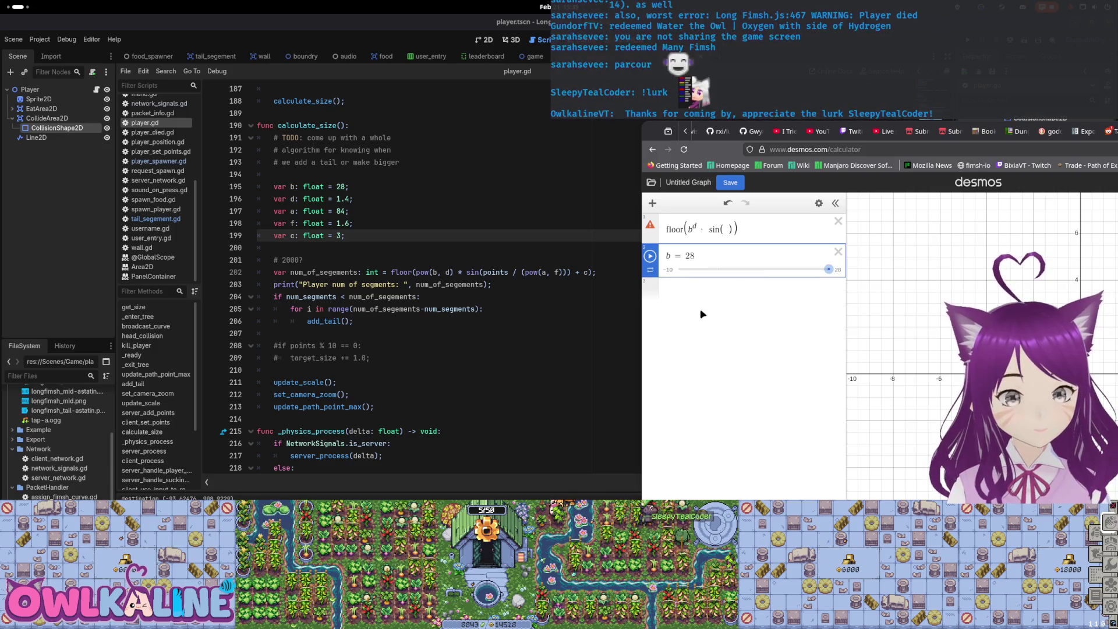
pyautogui.click(692, 287)
pyautogui.write('d =')
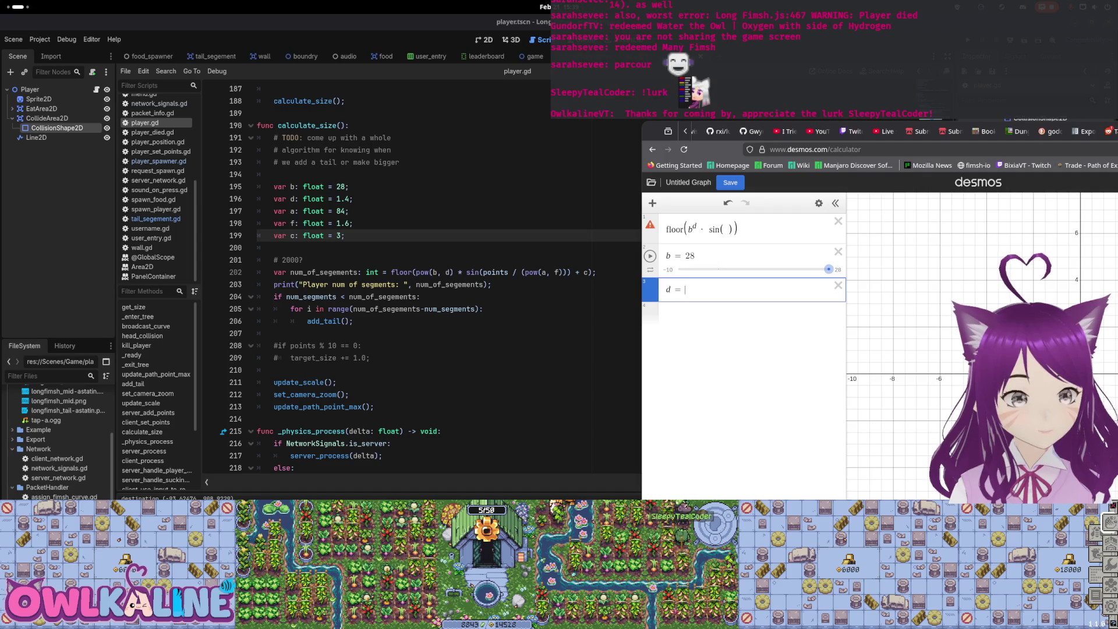
pyautogui.write('1.4')
pyautogui.click(693, 326)
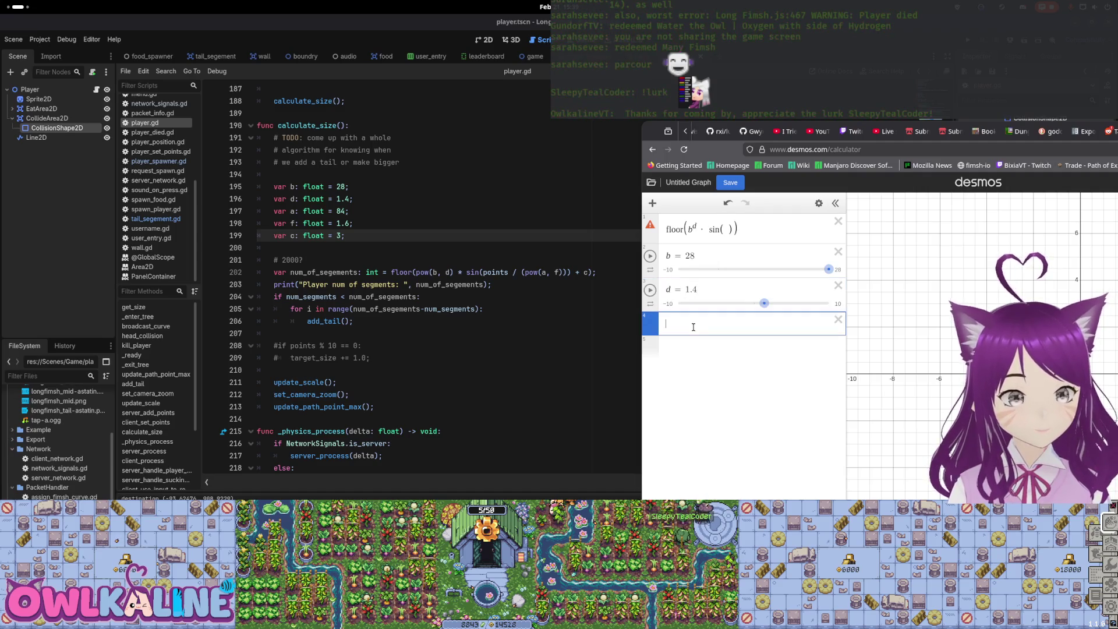
pyautogui.write('a')
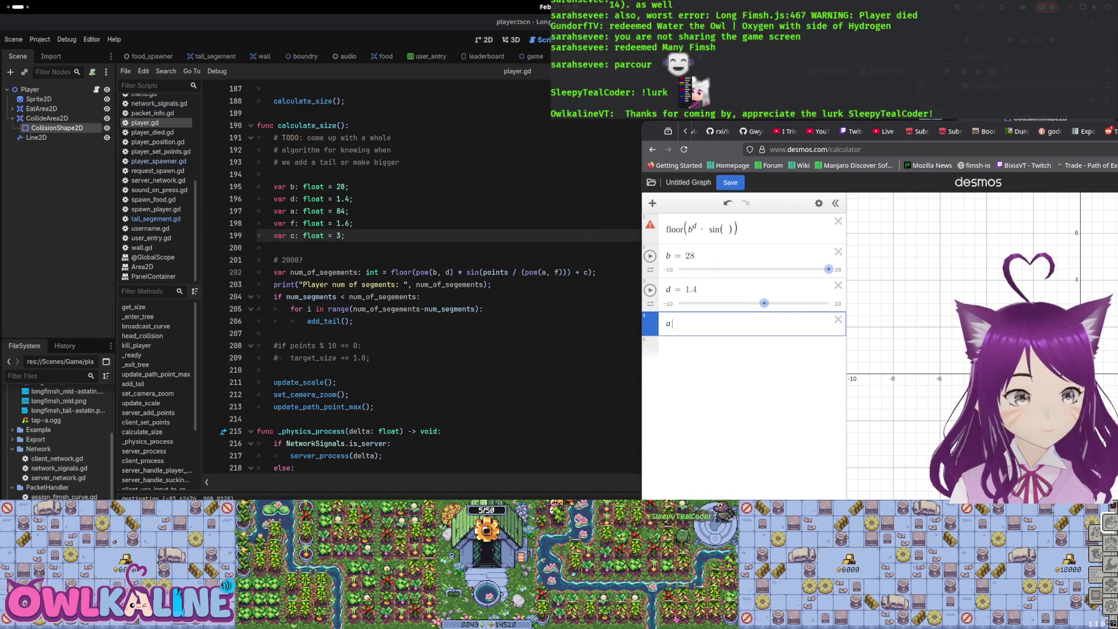
pyautogui.write(' = 84')
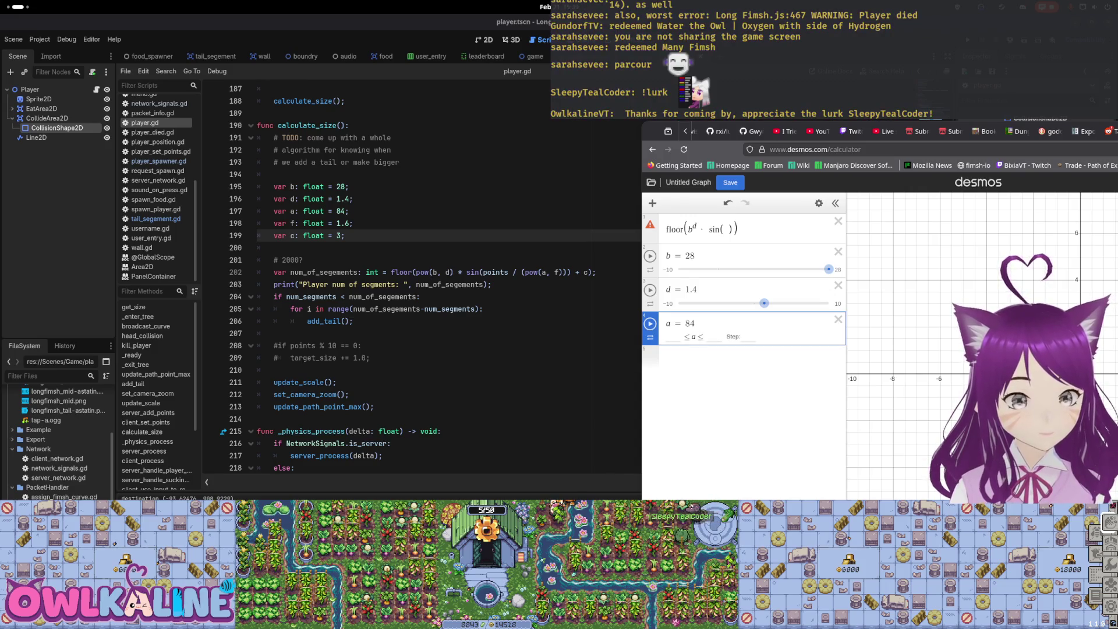
pyautogui.click(685, 357)
pyautogui.write('f =')
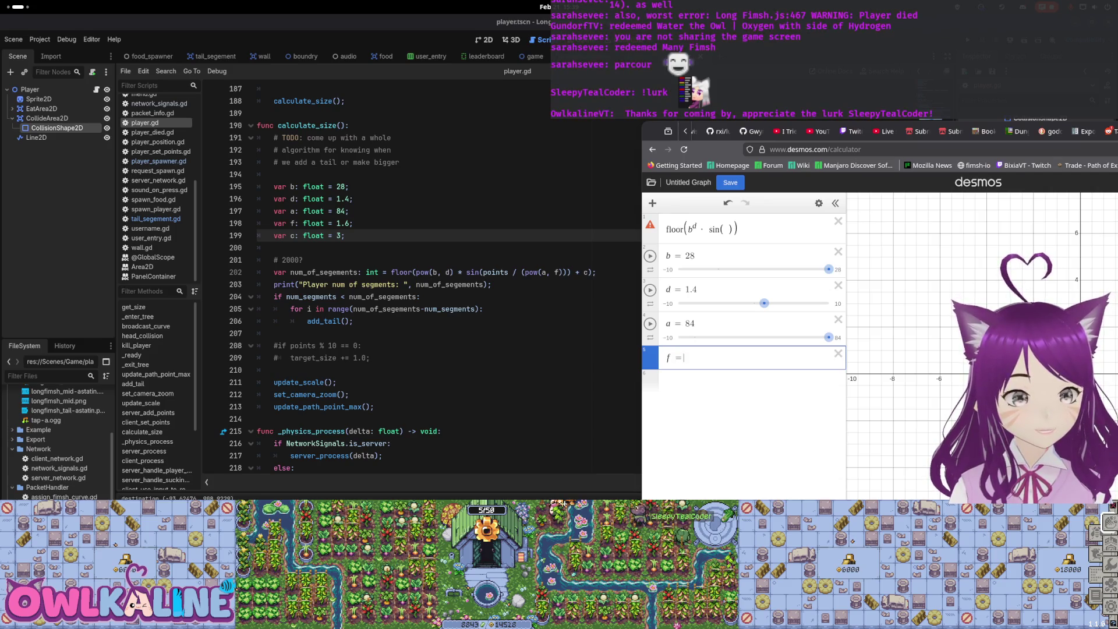
pyautogui.write('1.6')
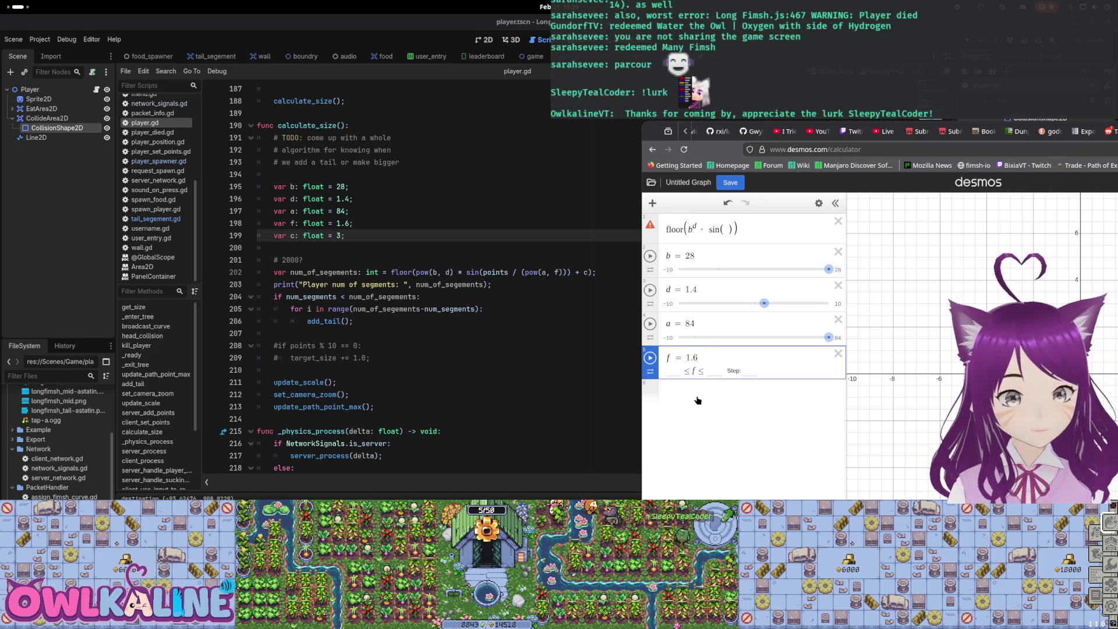
pyautogui.click(690, 396)
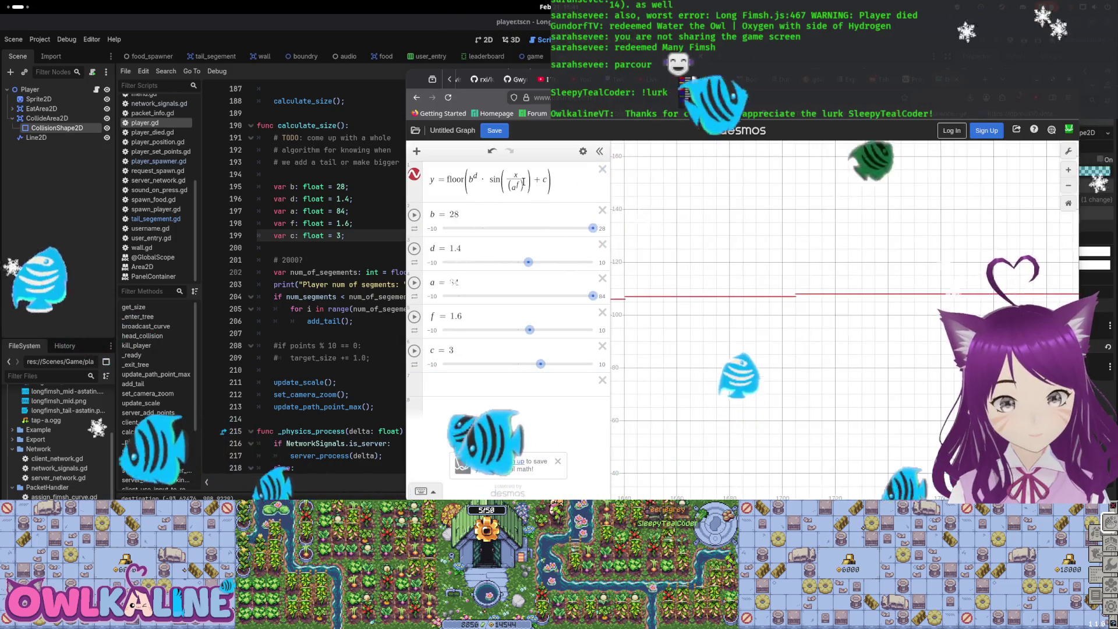
# Duplicate the floor formula, add a slider p = 28000, and replace x with p in the copy
pyautogui.hotkey('ctrl', 'c')
pyautogui.click(473, 384)
pyautogui.hotkey('ctrl', 'v')
pyautogui.click(445, 420)
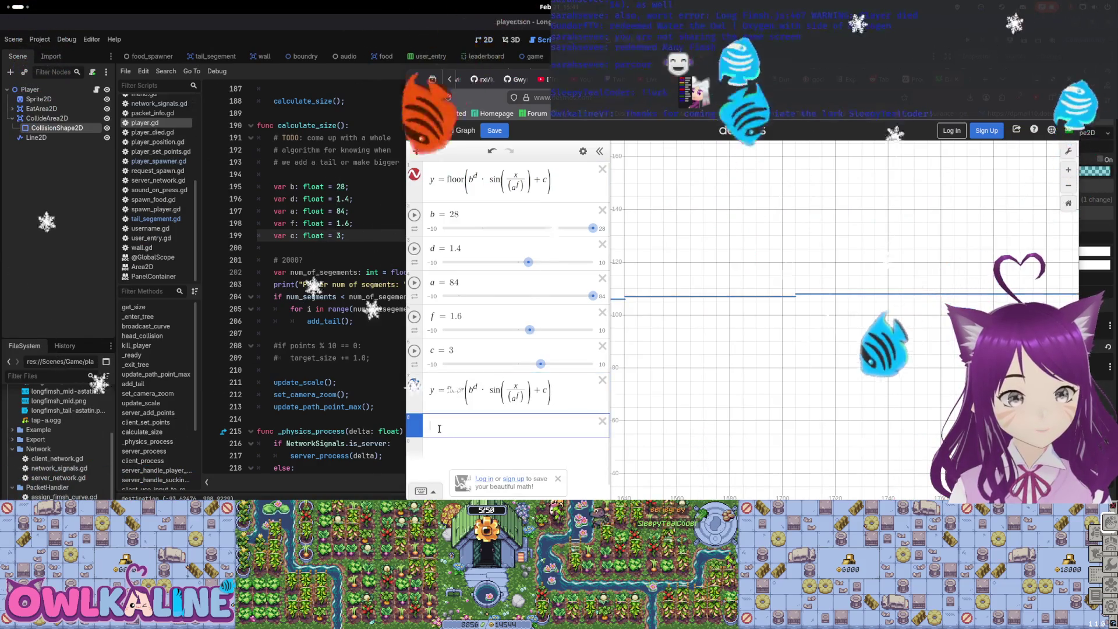
pyautogui.write('pol')
pyautogui.press('BackSpace')
pyautogui.press('BackSpace')
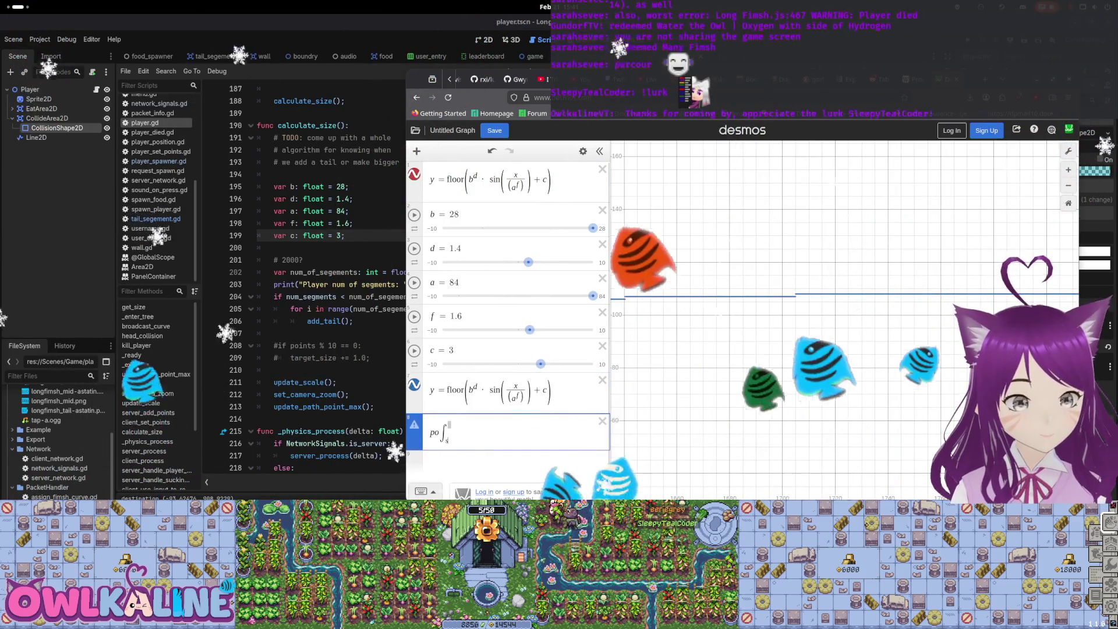
pyautogui.write('= ')
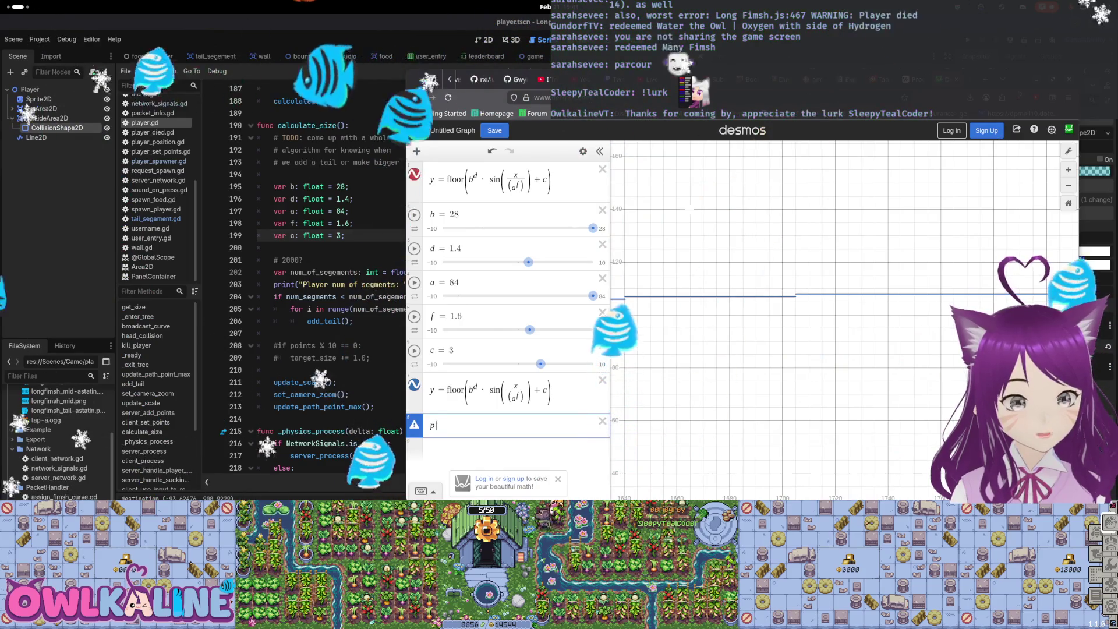
pyautogui.write('28000')
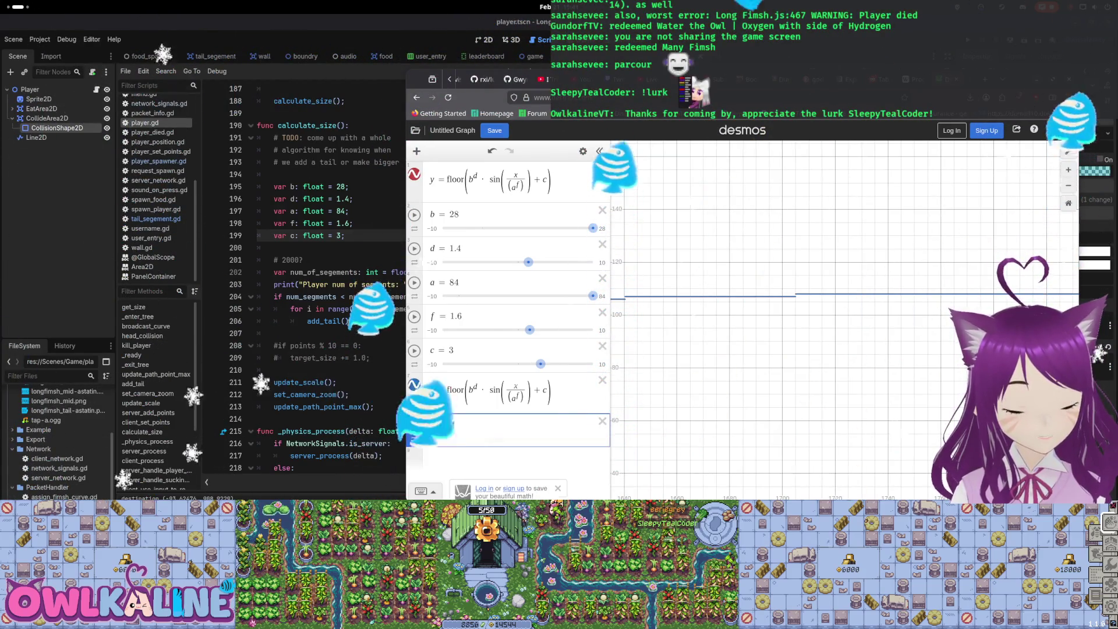
pyautogui.click(531, 386)
pyautogui.doubleClick(515, 387)
pyautogui.write('p')
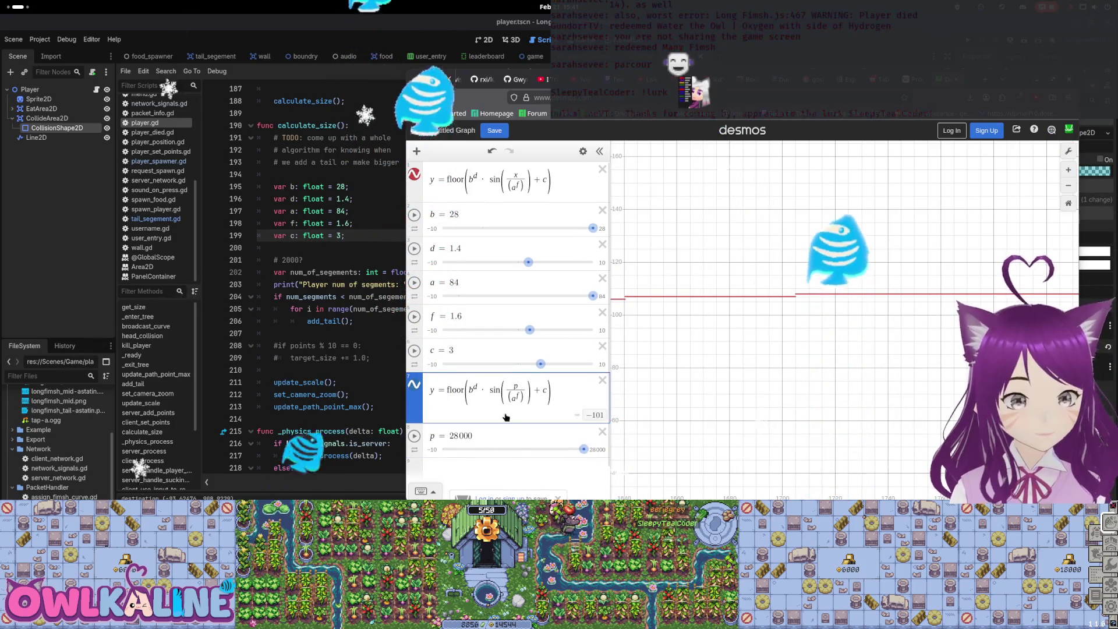
pyautogui.click(512, 466)
# Pan the graph to view the curve and drag p down to 300
pyautogui.scroll(-10, 758, 369)
pyautogui.scroll(-10, 850, 400)
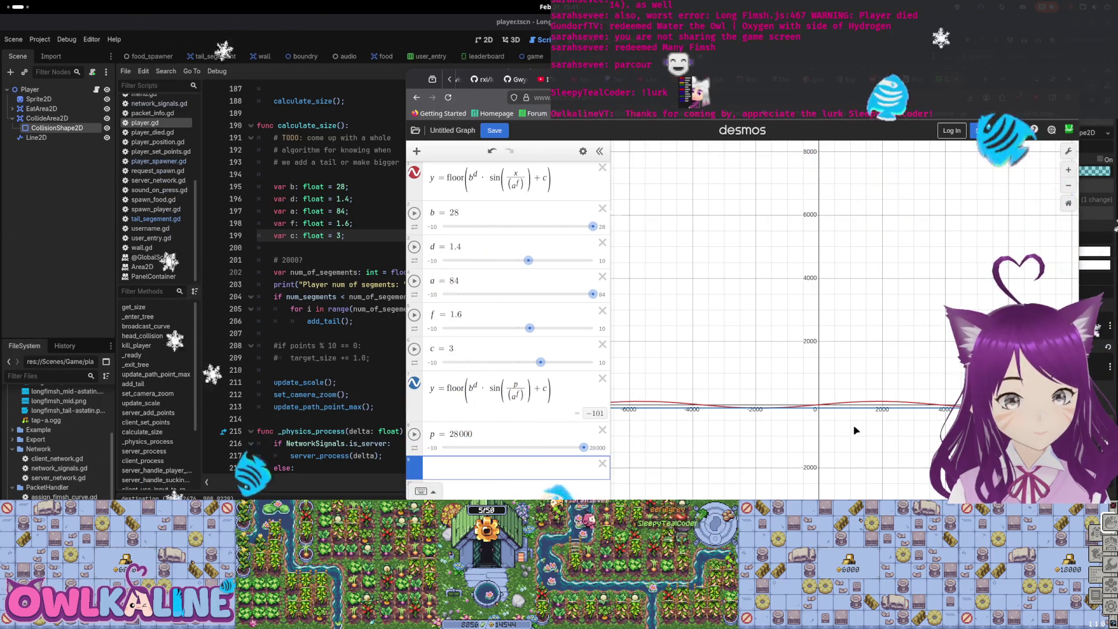
pyautogui.moveTo(866, 412); pyautogui.dragTo(631, 263)
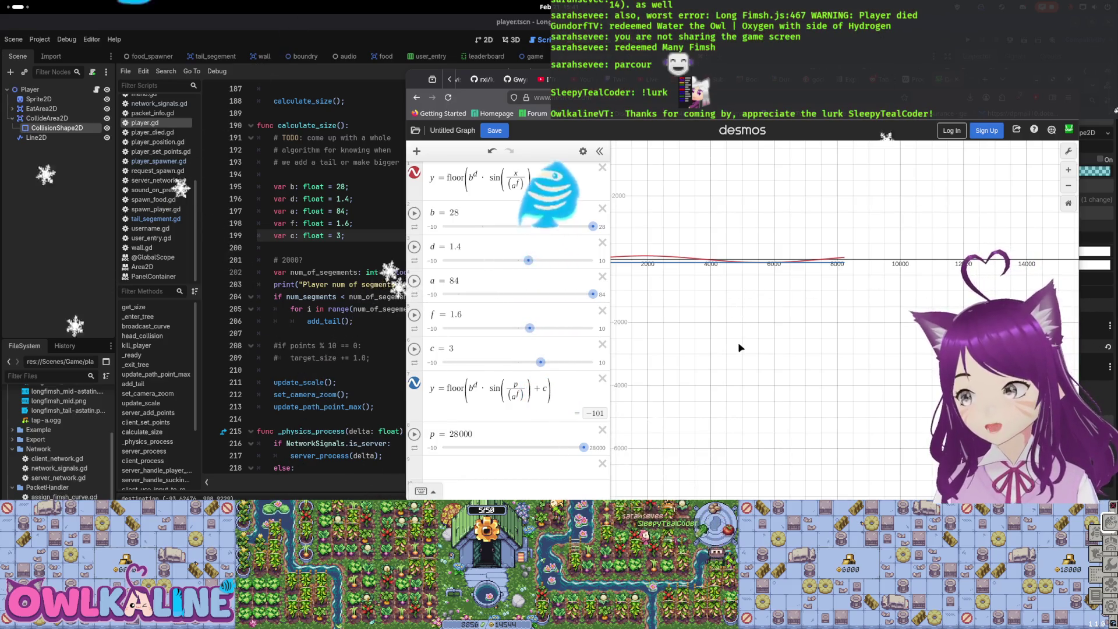
pyautogui.moveTo(944, 437); pyautogui.dragTo(876, 416)
pyautogui.rightClick(876, 417)
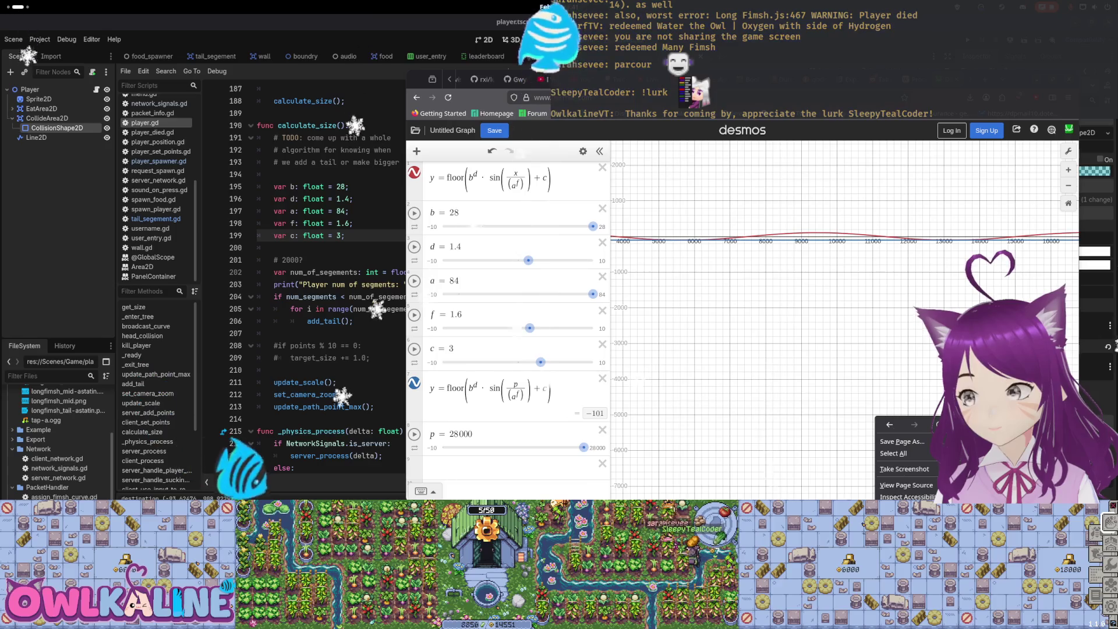
pyautogui.click(715, 328)
pyautogui.moveTo(734, 287); pyautogui.dragTo(868, 359)
pyautogui.scroll(5, 767, 384)
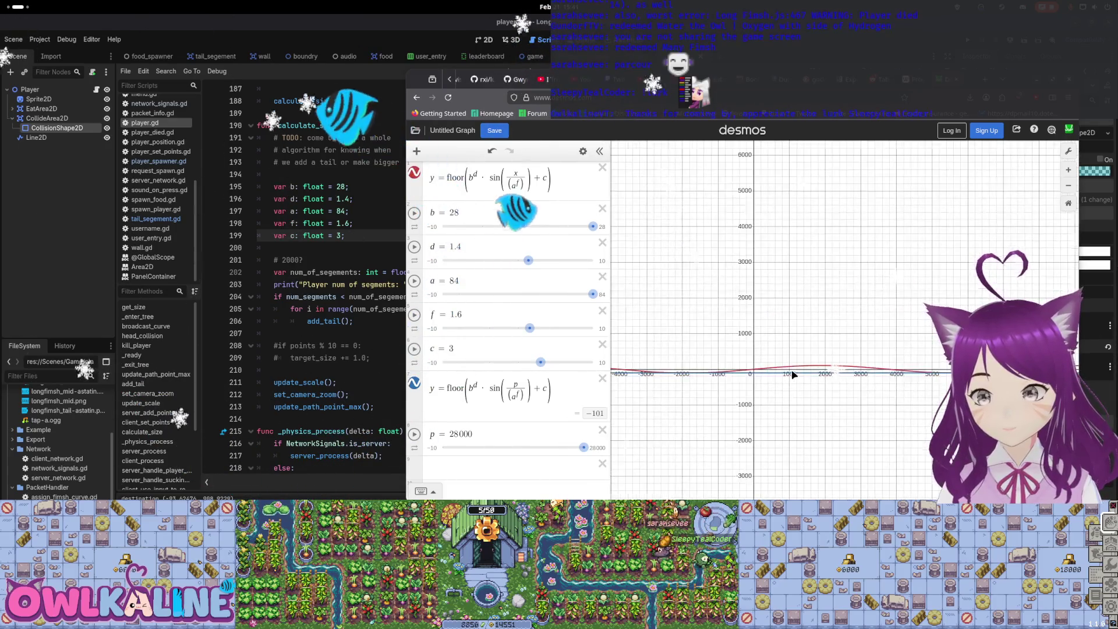
pyautogui.scroll(1, 767, 384)
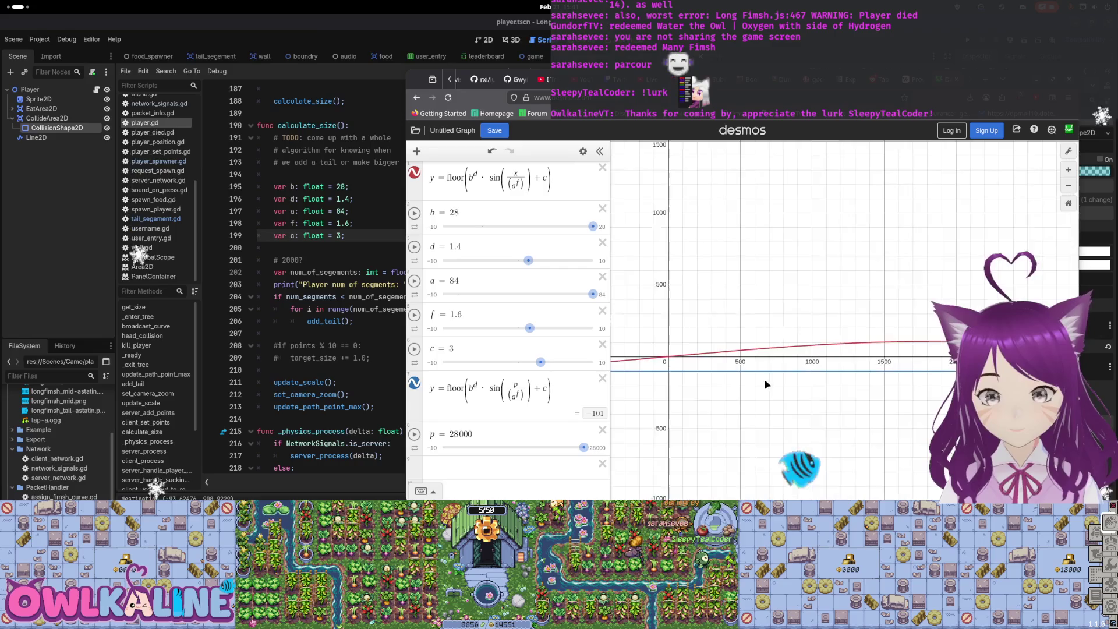
pyautogui.moveTo(584, 448); pyautogui.dragTo(442, 457)
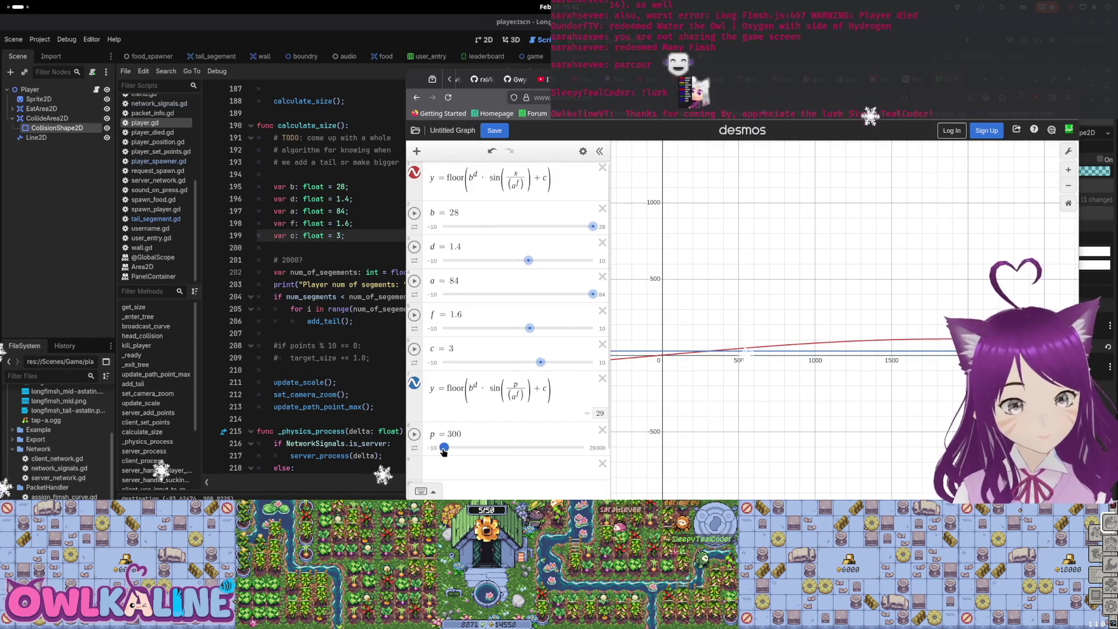
# Raise p to 2000, tweak the d and b sliders, pan the graph, and nudge f to 1.7
pyautogui.moveTo(443, 452); pyautogui.dragTo(448, 450)
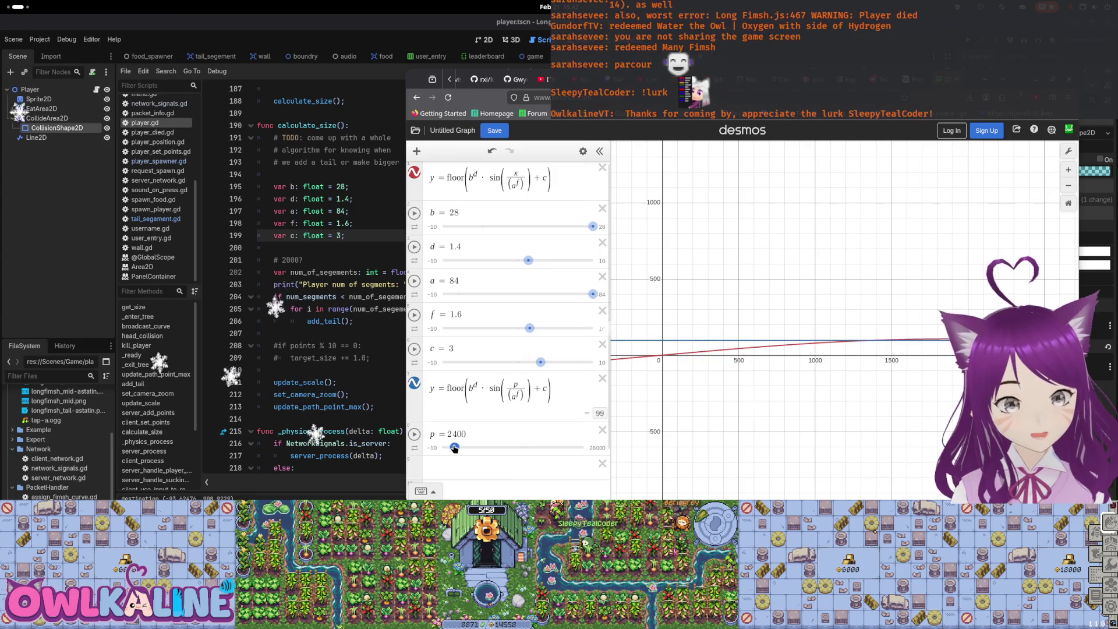
pyautogui.moveTo(454, 448); pyautogui.dragTo(453, 448)
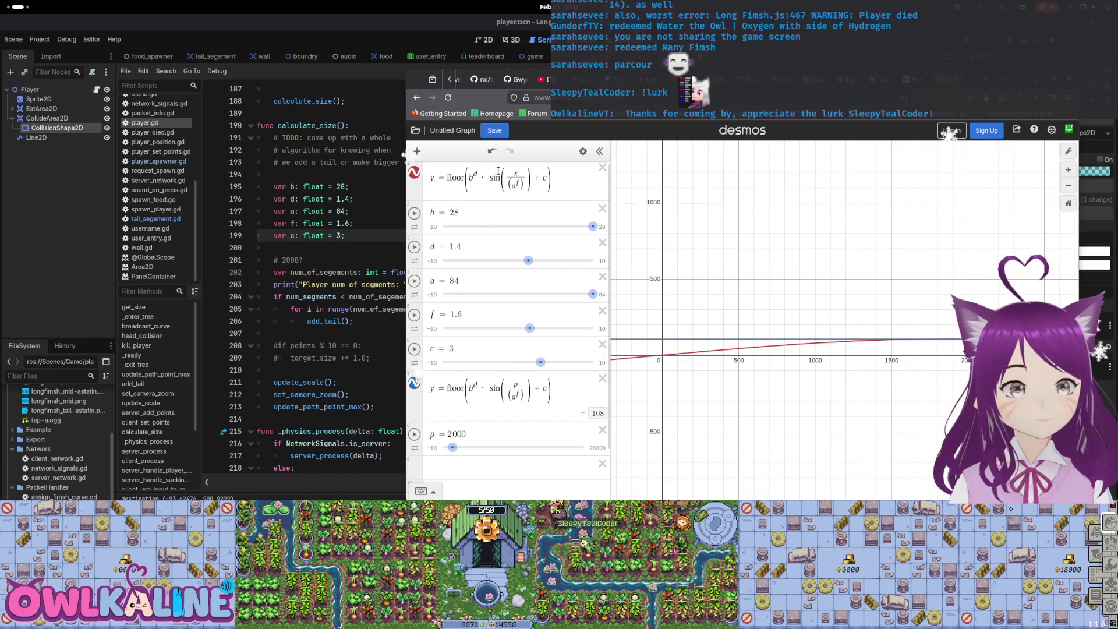
pyautogui.moveTo(525, 263); pyautogui.dragTo(528, 263)
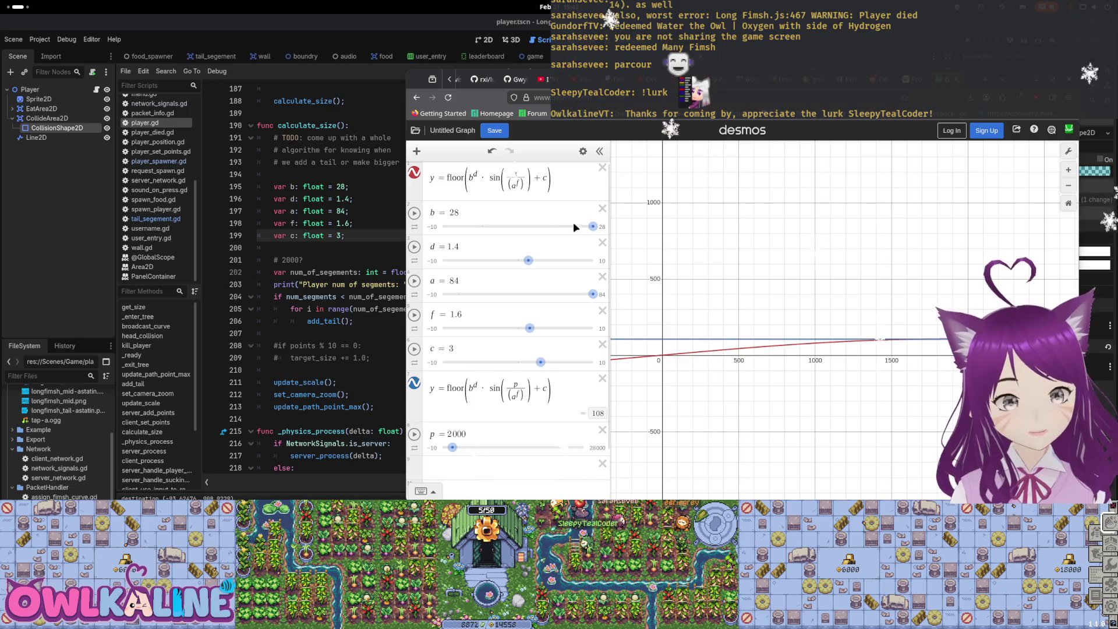
pyautogui.moveTo(593, 228)
pyautogui.mouseDown()
pyautogui.moveTo(477, 231)
pyautogui.moveTo(620, 233)
pyautogui.moveTo(493, 244)
pyautogui.moveTo(597, 247)
pyautogui.mouseUp()
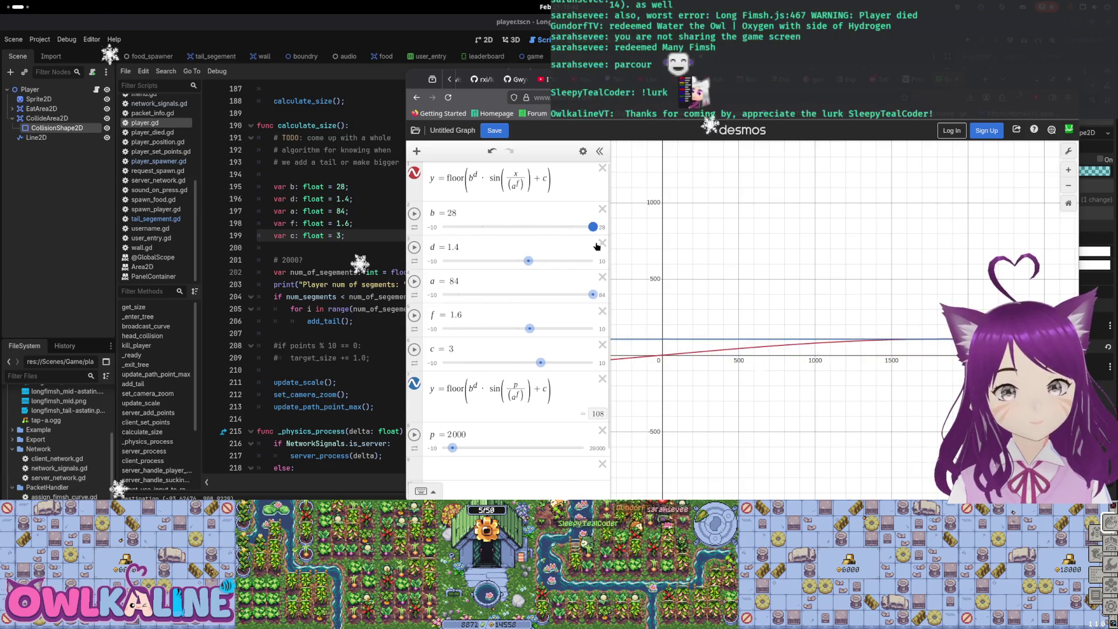
pyautogui.scroll(-5, 804, 284)
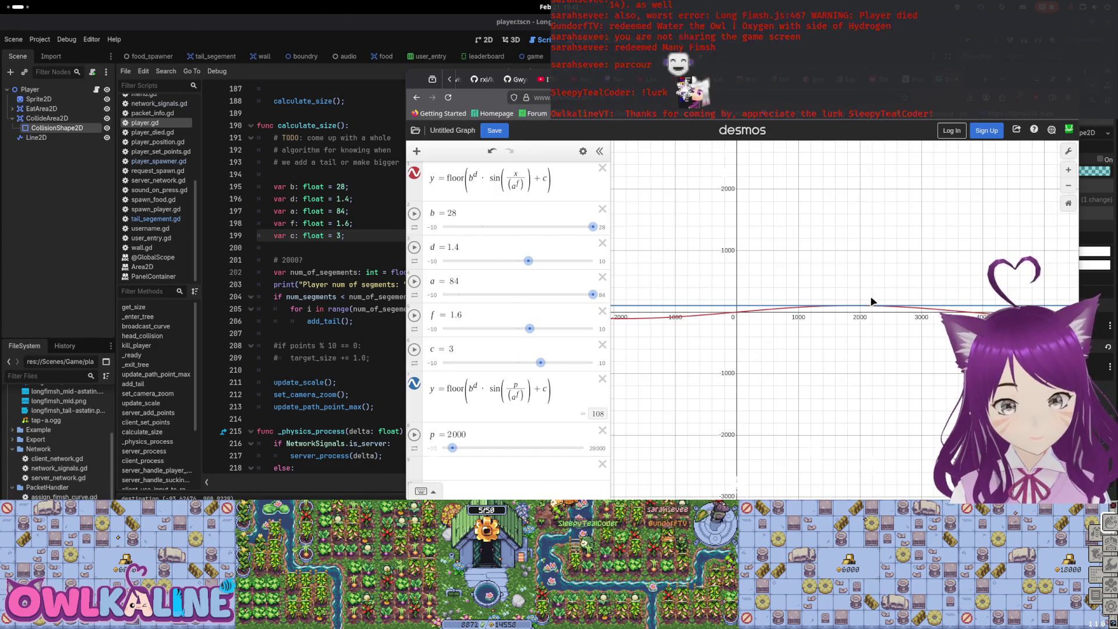
pyautogui.moveTo(1048, 362); pyautogui.dragTo(900, 361)
pyautogui.rightClick(900, 361)
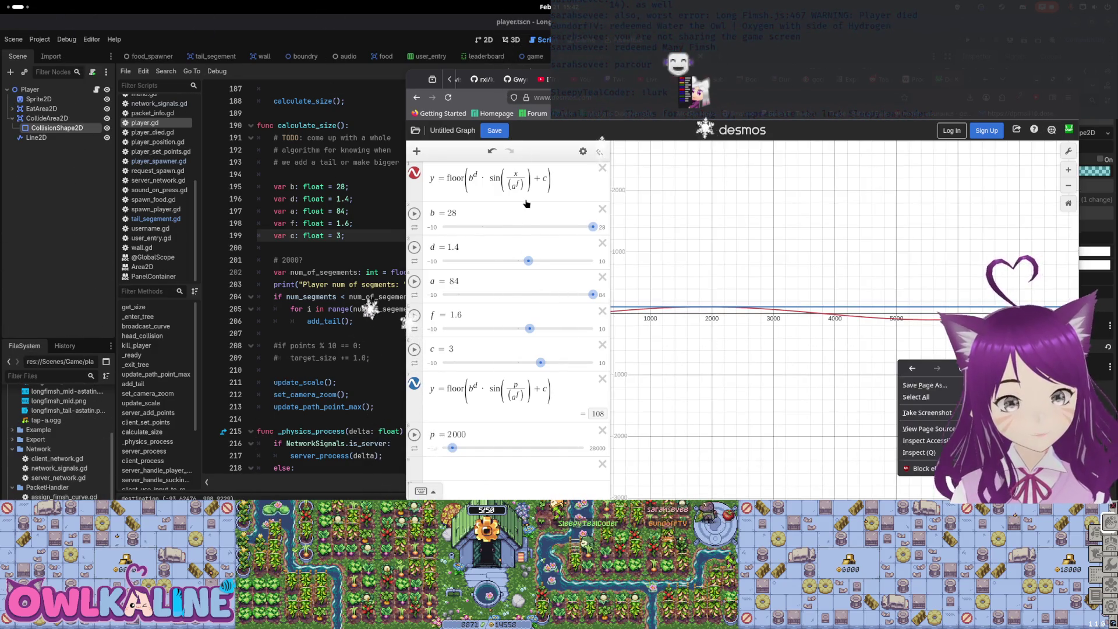
pyautogui.scroll(-5, 787, 365)
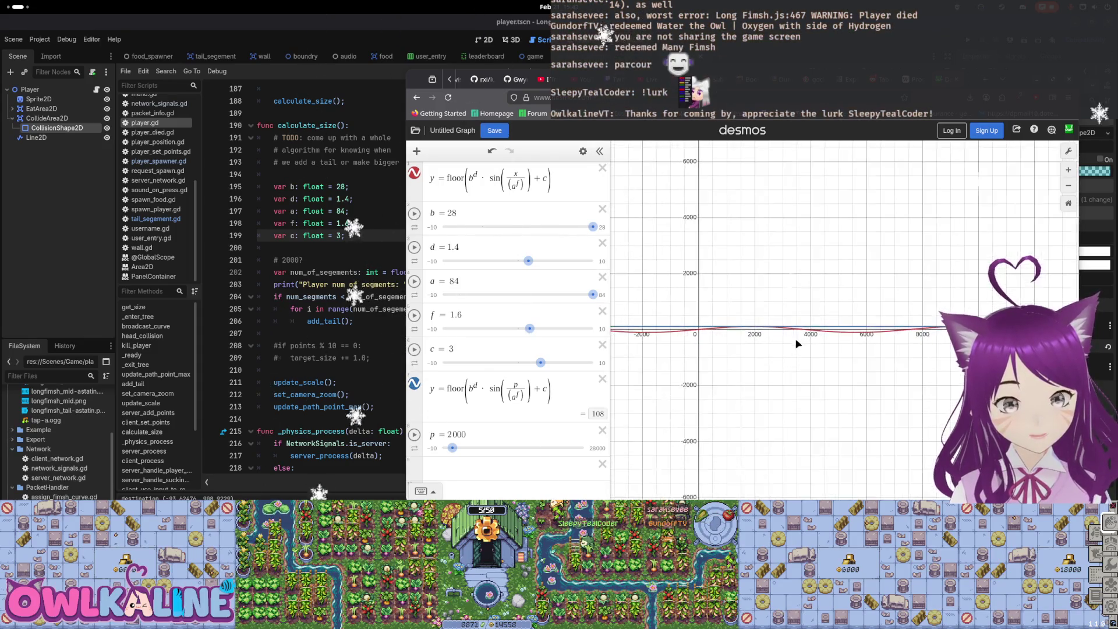
pyautogui.moveTo(530, 329); pyautogui.dragTo(531, 331)
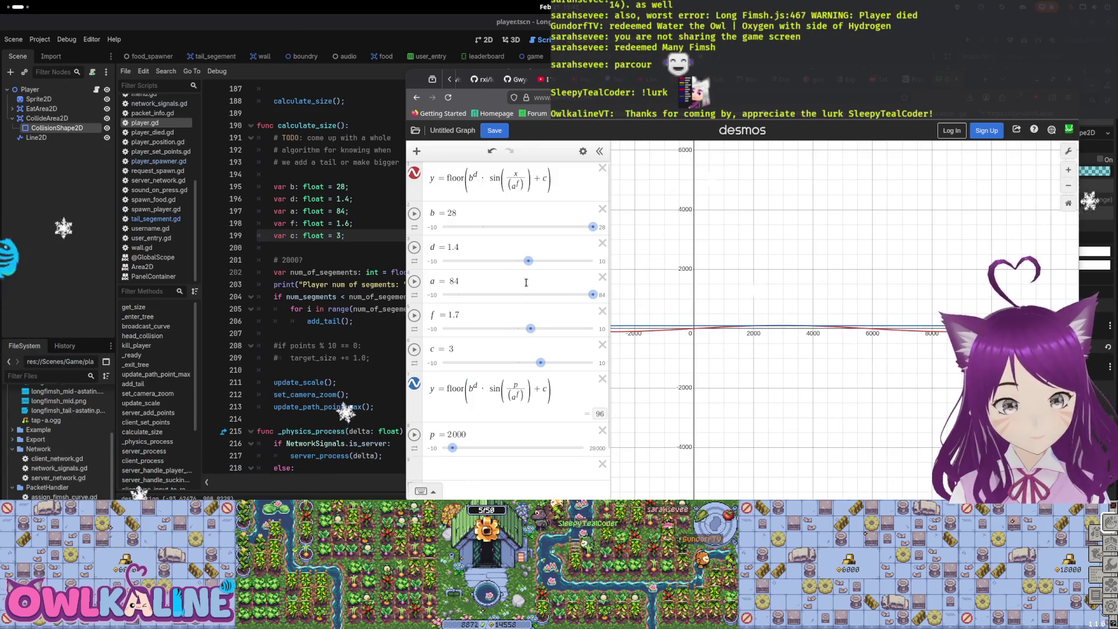
# Raise the d and f sliders, lower p to 1300, and pan the graph out
pyautogui.moveTo(532, 264); pyautogui.dragTo(540, 264)
pyautogui.moveTo(531, 333); pyautogui.dragTo(537, 334)
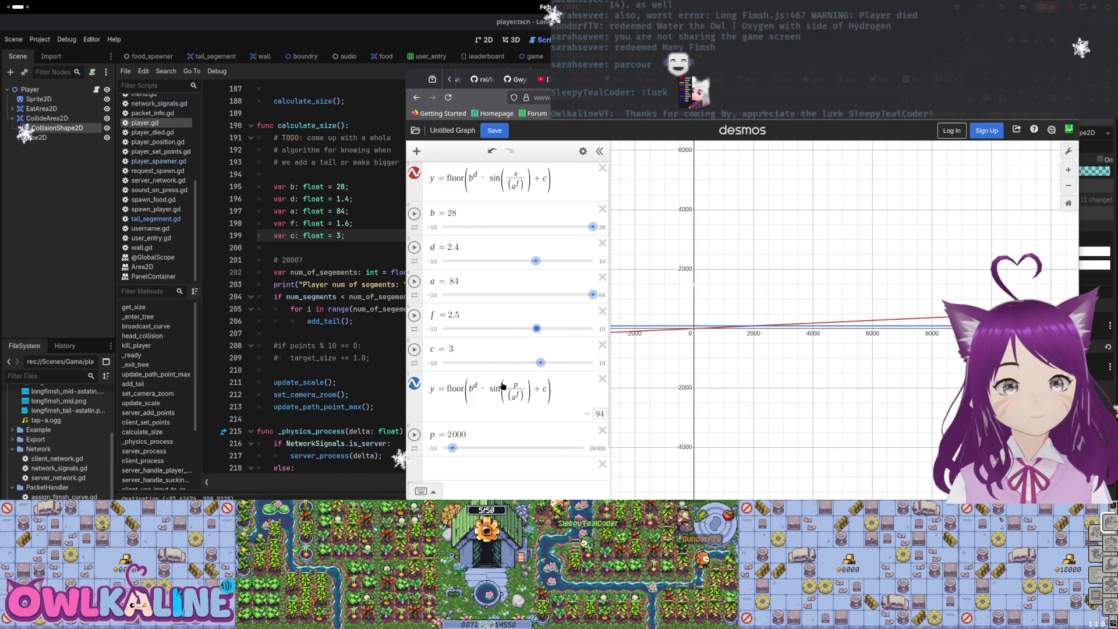
pyautogui.moveTo(452, 448); pyautogui.dragTo(586, 449)
pyautogui.scroll(-4, 810, 352)
pyautogui.moveTo(961, 386)
pyautogui.mouseDown()
pyautogui.moveTo(766, 407)
pyautogui.moveTo(862, 376)
pyautogui.moveTo(928, 376)
pyautogui.moveTo(915, 380)
pyautogui.mouseUp()
pyautogui.scroll(2, 913, 379)
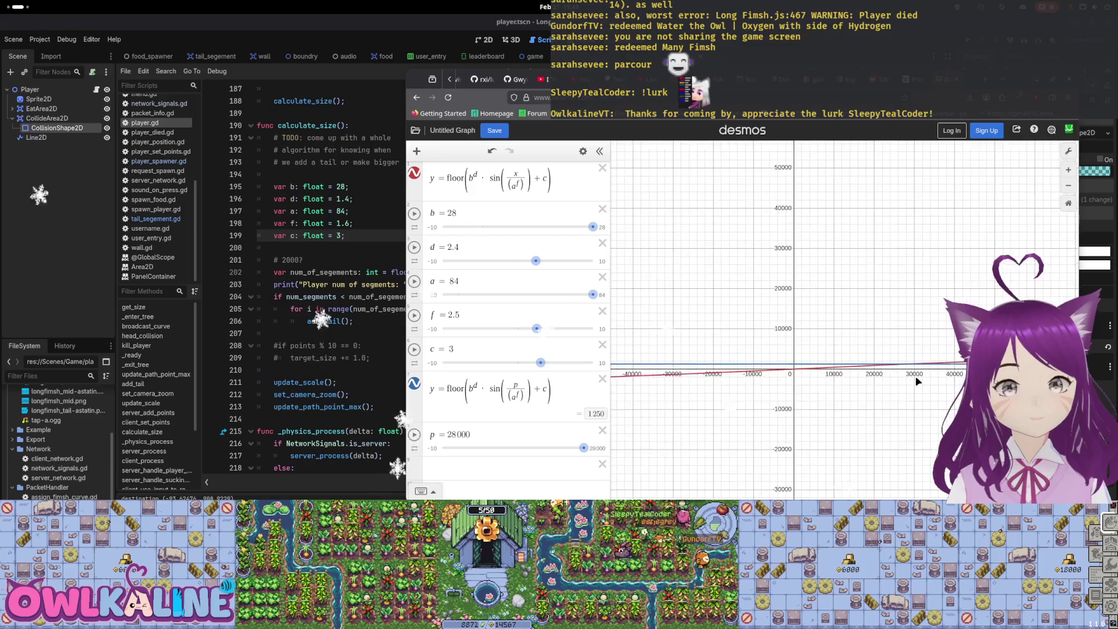
pyautogui.scroll(2, 913, 382)
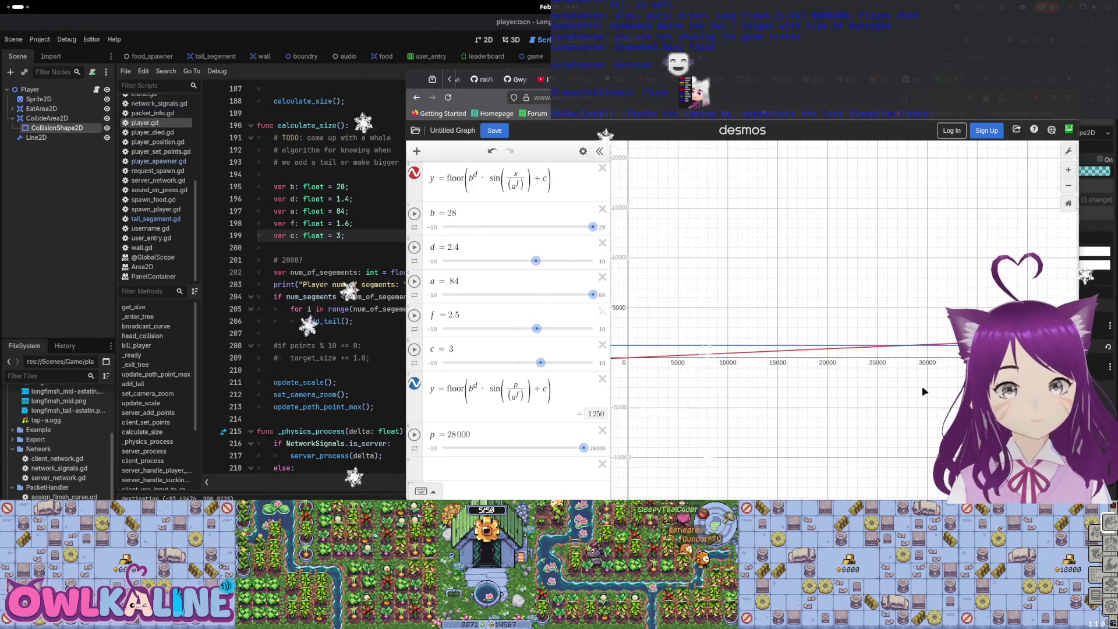
pyautogui.moveTo(920, 389); pyautogui.dragTo(920, 387)
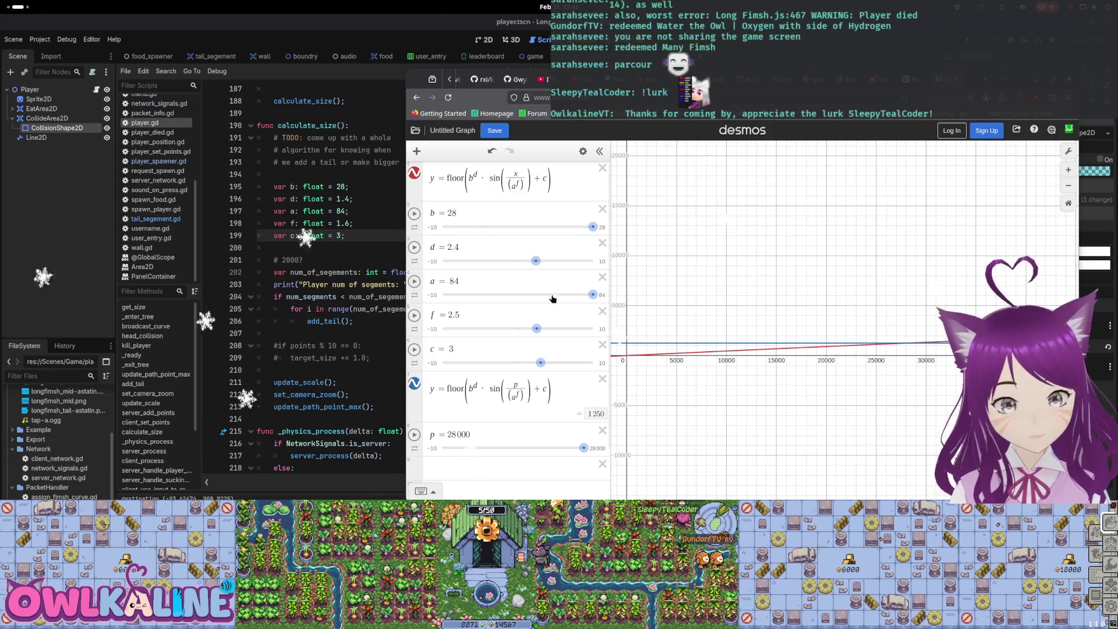
# Lower b to 21.3, pan around the large-x region, and raise p back to 28000
pyautogui.moveTo(587, 231); pyautogui.dragTo(565, 233)
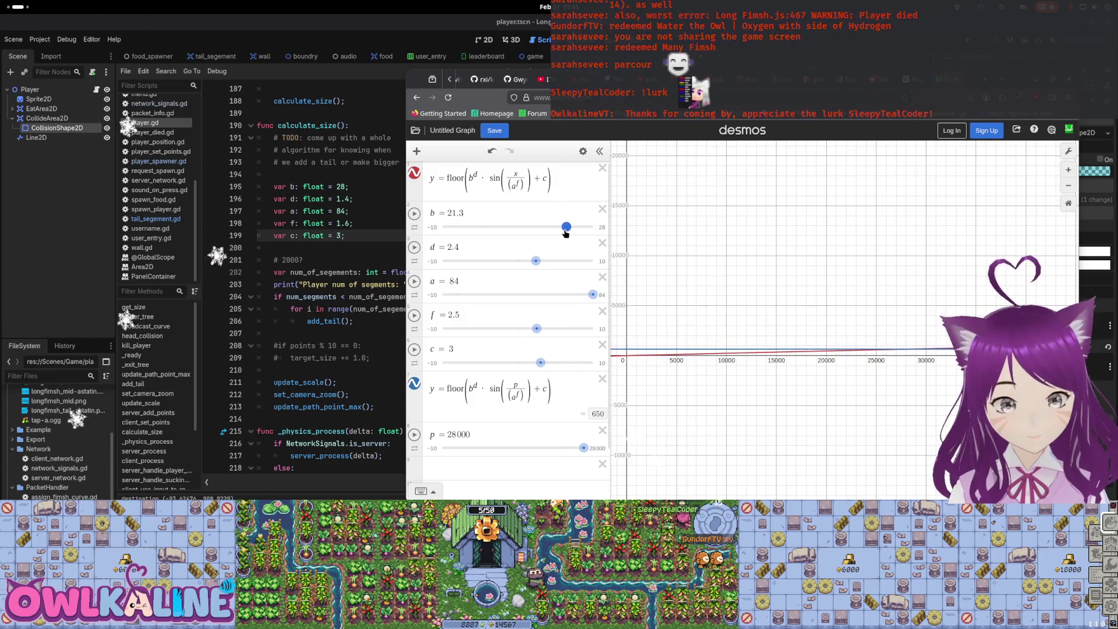
pyautogui.moveTo(582, 452); pyautogui.dragTo(404, 446)
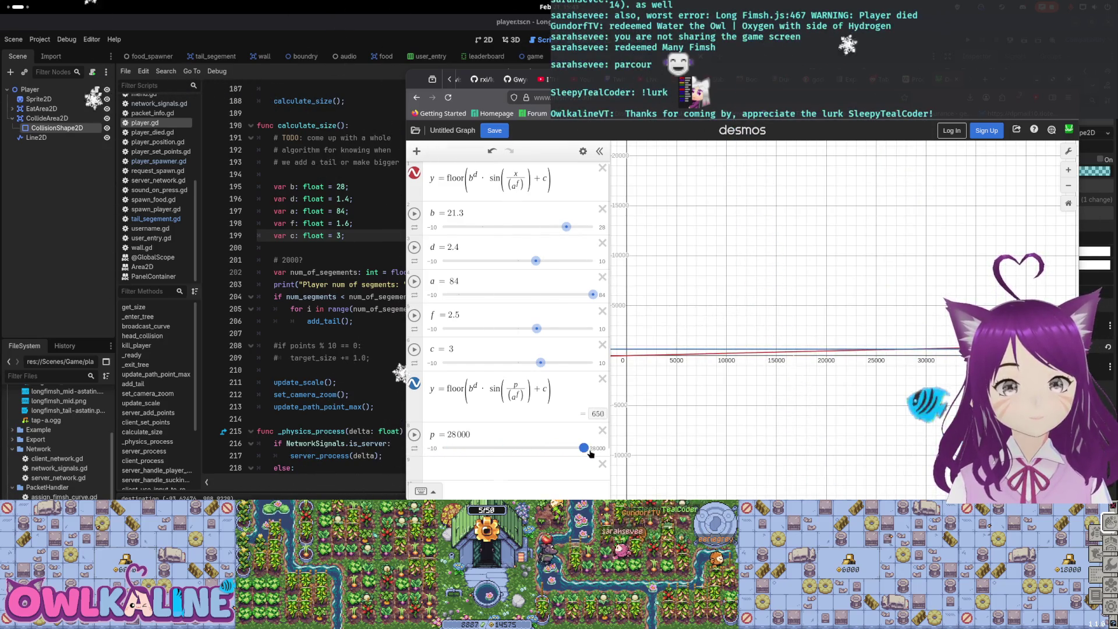
pyautogui.scroll(-3, 877, 377)
pyautogui.moveTo(876, 377)
pyautogui.mouseDown()
pyautogui.moveTo(788, 414)
pyautogui.moveTo(699, 411)
pyautogui.mouseUp()
pyautogui.moveTo(932, 408); pyautogui.dragTo(749, 407)
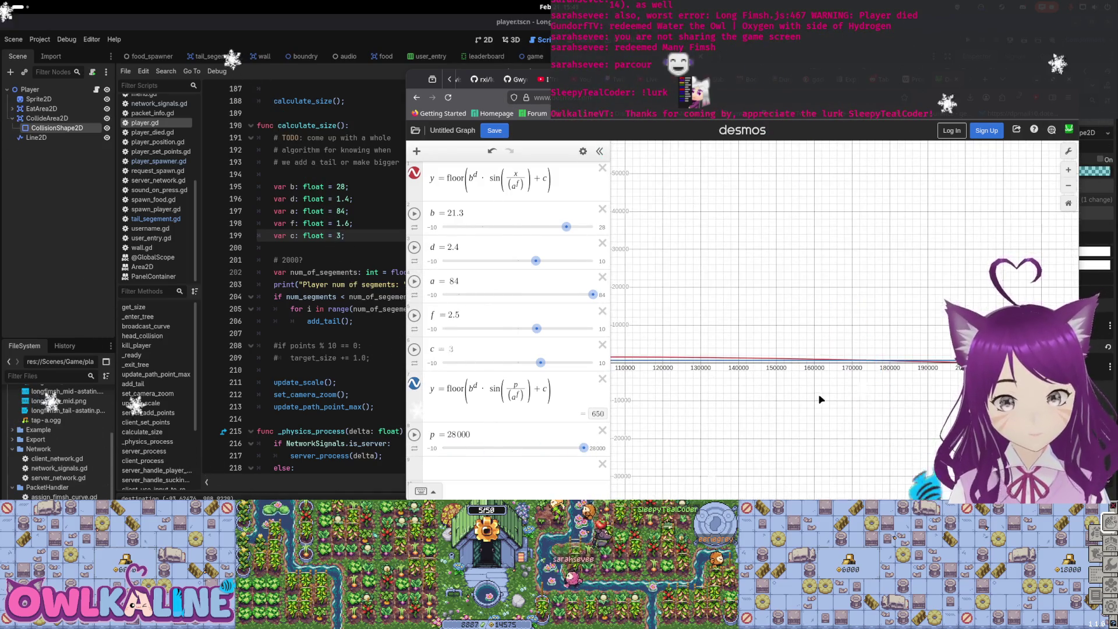
pyautogui.moveTo(822, 400); pyautogui.dragTo(936, 395)
pyautogui.scroll(2, 798, 381)
pyautogui.scroll(2, 787, 373)
pyautogui.moveTo(750, 382); pyautogui.dragTo(886, 383)
pyautogui.scroll(2, 782, 385)
pyautogui.scroll(-2, 782, 384)
pyautogui.moveTo(781, 385); pyautogui.dragTo(897, 397)
pyautogui.scroll(-2, 893, 383)
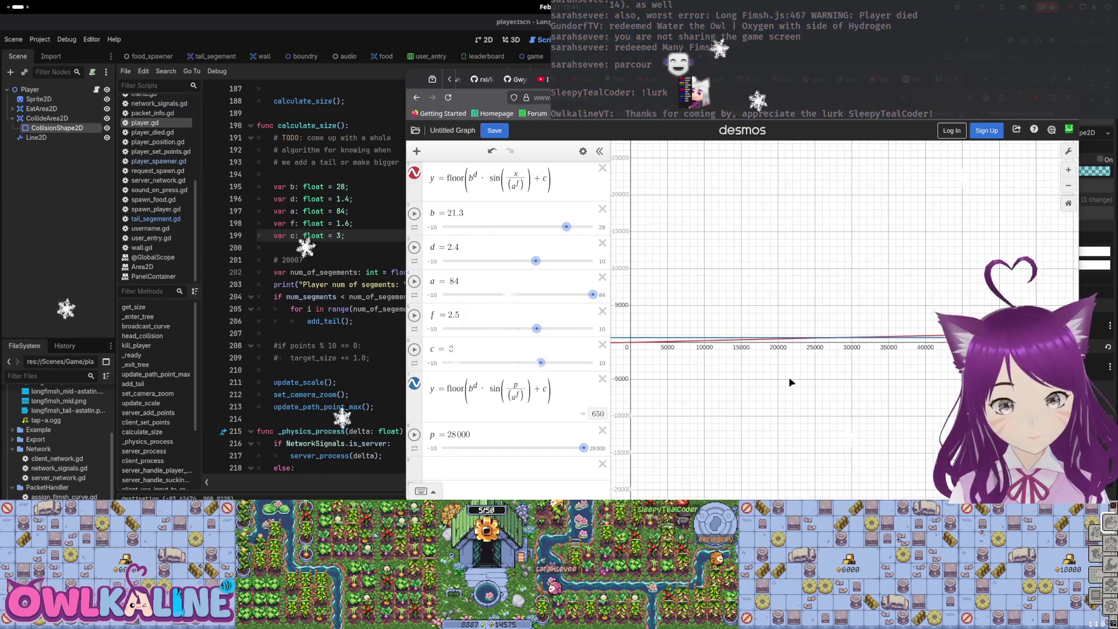
pyautogui.moveTo(645, 387); pyautogui.dragTo(784, 392)
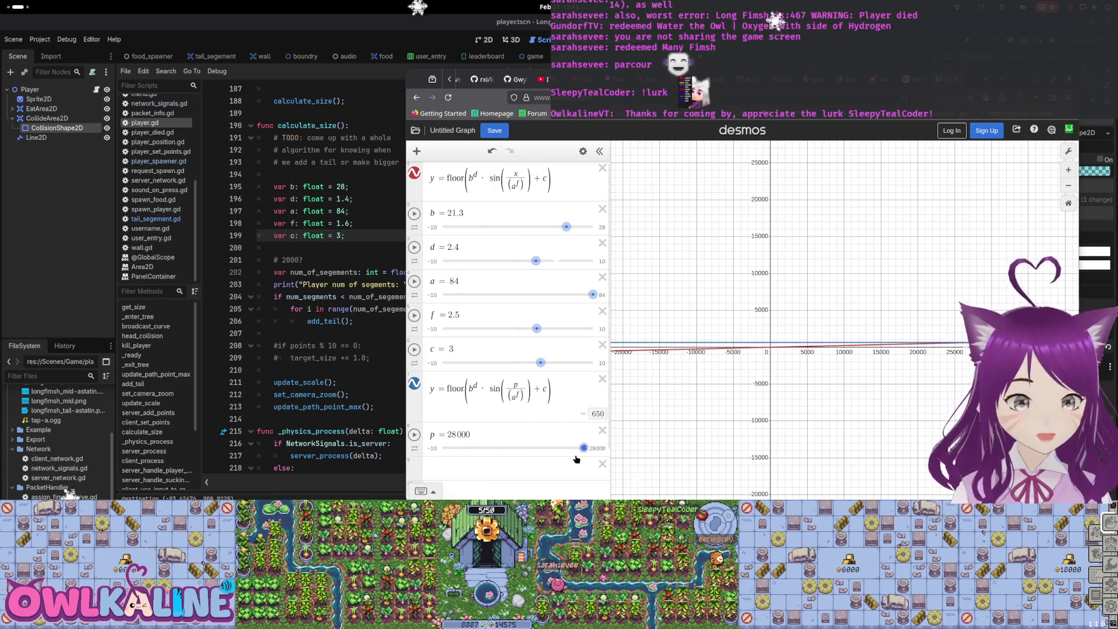
pyautogui.moveTo(557, 451); pyautogui.dragTo(584, 448)
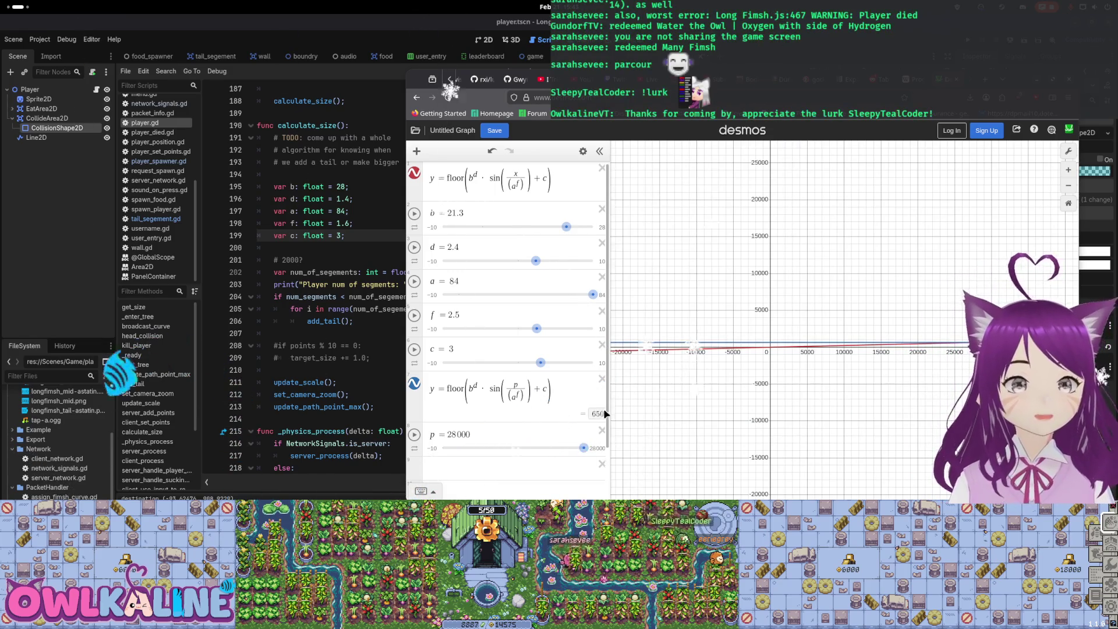
pyautogui.press('super')
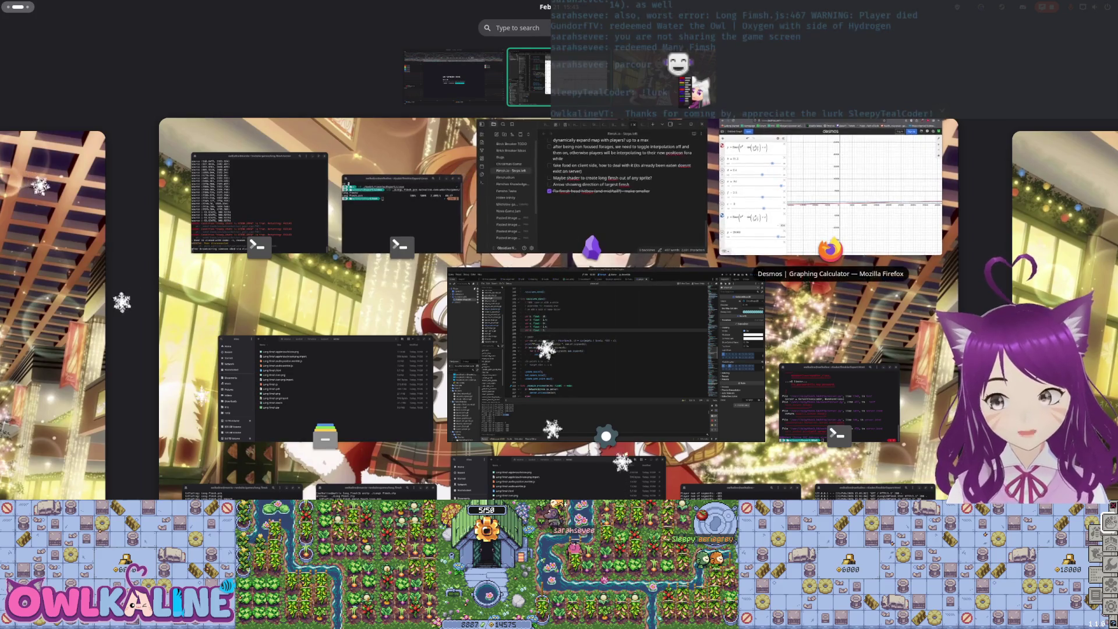
pyautogui.click(827, 198)
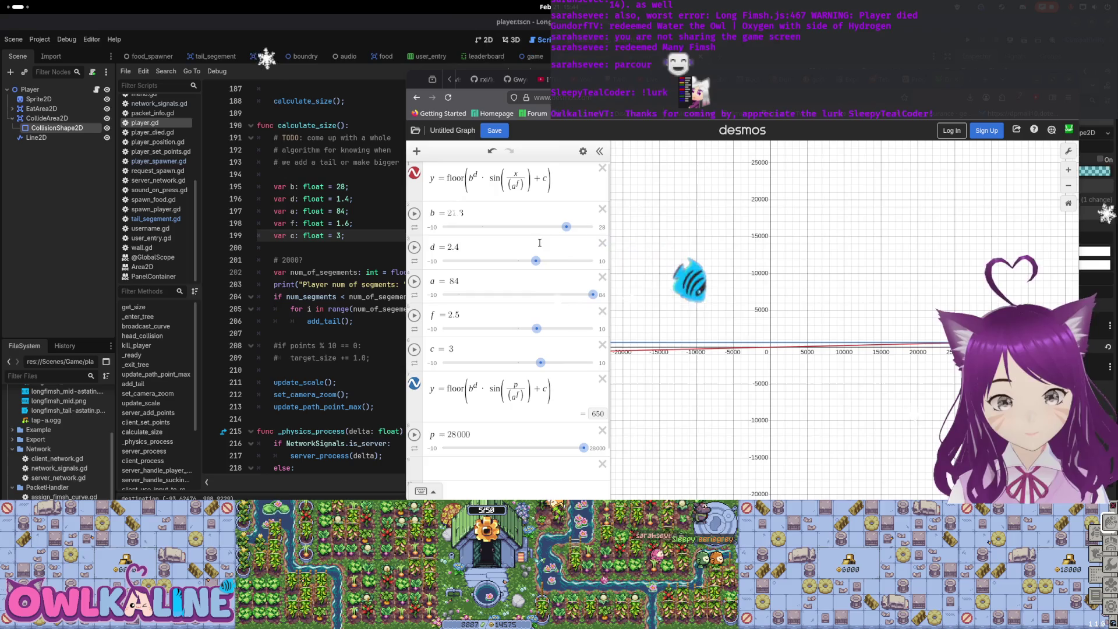
# Lower b, drop p and restore it to 28000, and pan the graph toward x 175000
pyautogui.moveTo(565, 228); pyautogui.dragTo(551, 231)
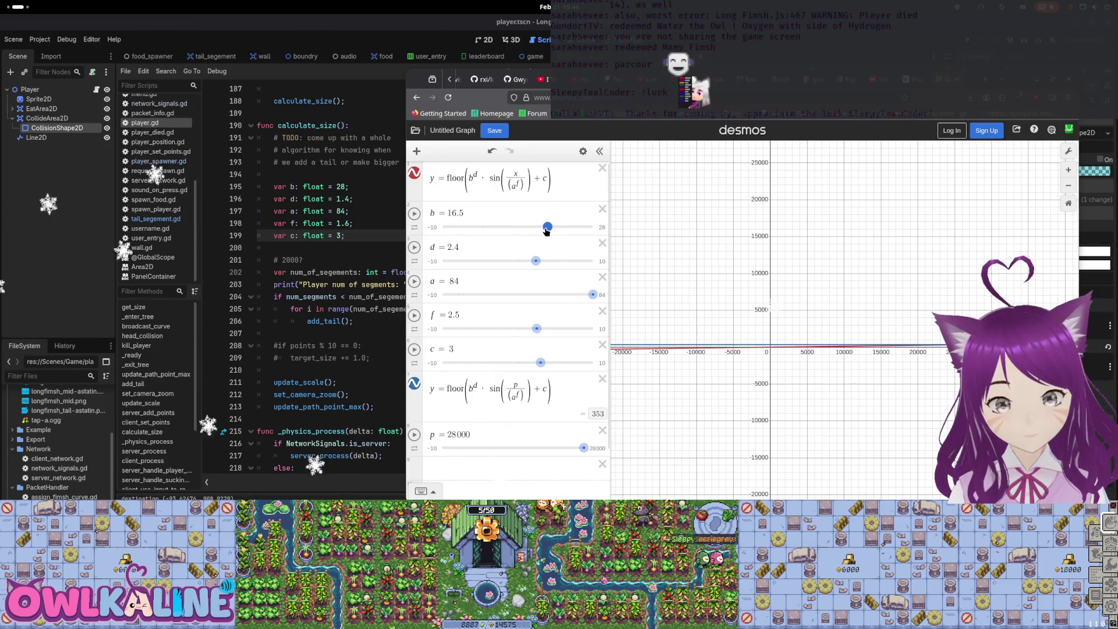
pyautogui.moveTo(583, 448); pyautogui.dragTo(527, 450)
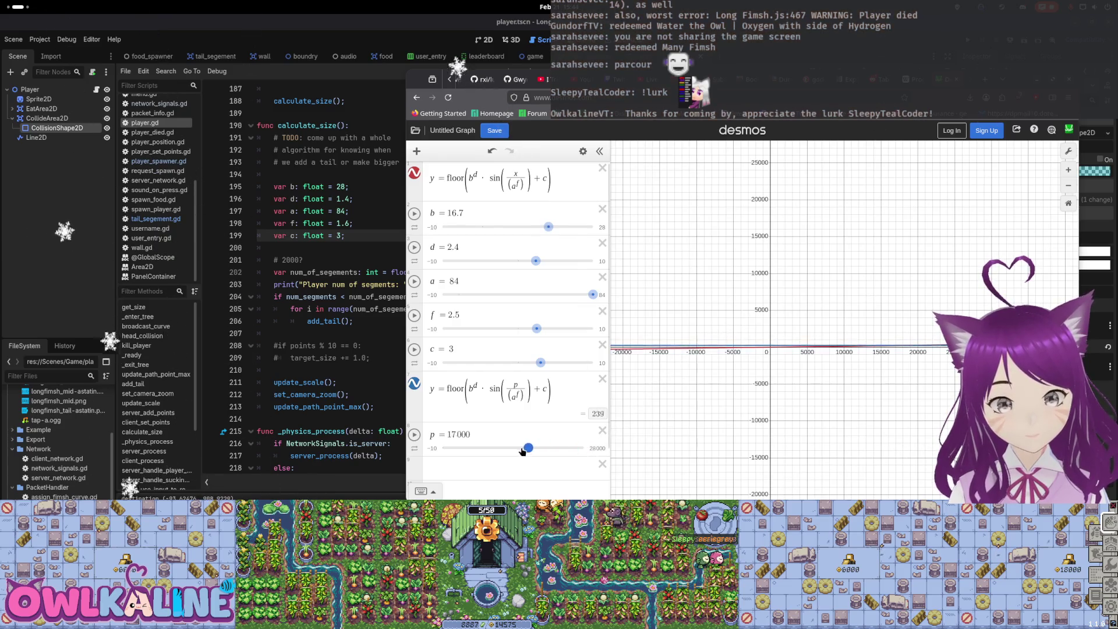
pyautogui.moveTo(460, 452); pyautogui.dragTo(606, 450)
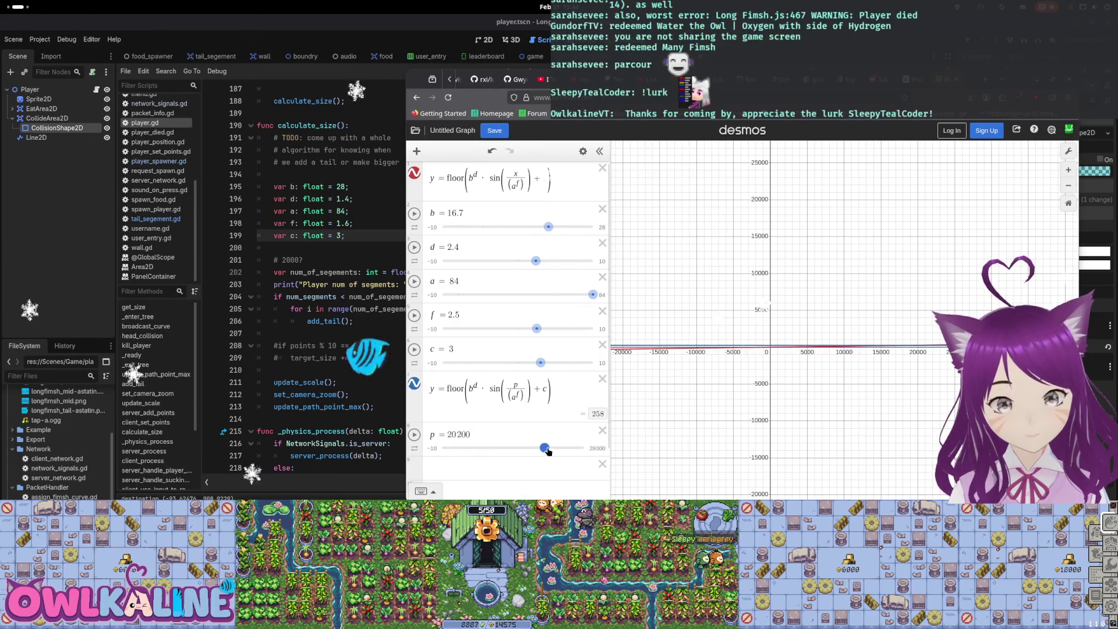
pyautogui.scroll(-1, 875, 379)
pyautogui.scroll(-5, 899, 379)
pyautogui.moveTo(899, 379); pyautogui.dragTo(784, 416)
pyautogui.scroll(10, 816, 402)
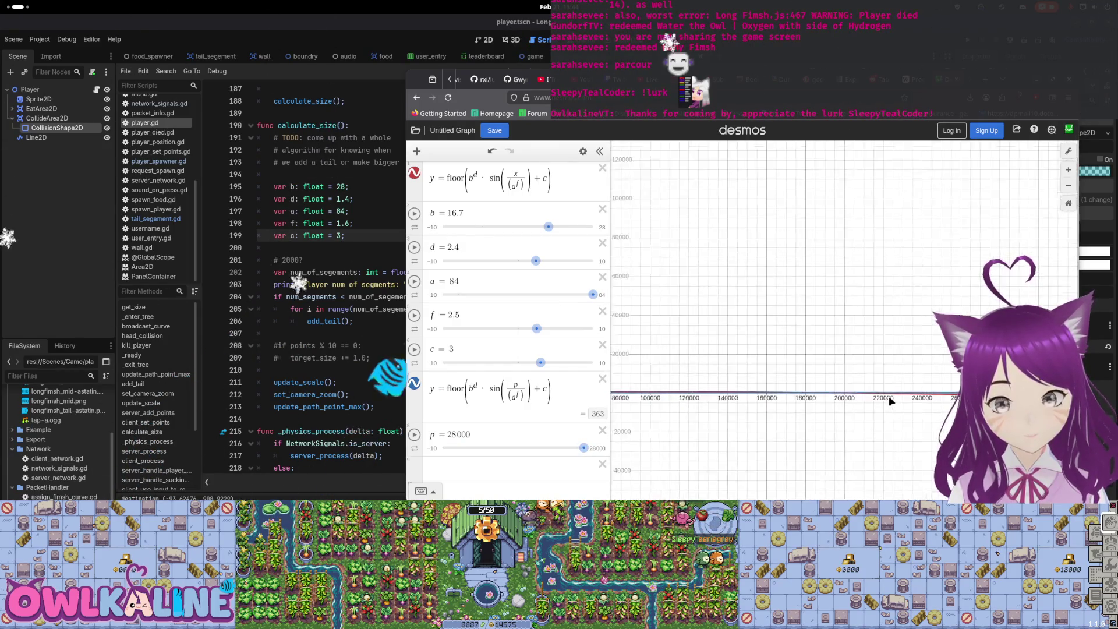
pyautogui.scroll(3, 819, 398)
pyautogui.moveTo(819, 397); pyautogui.dragTo(847, 393)
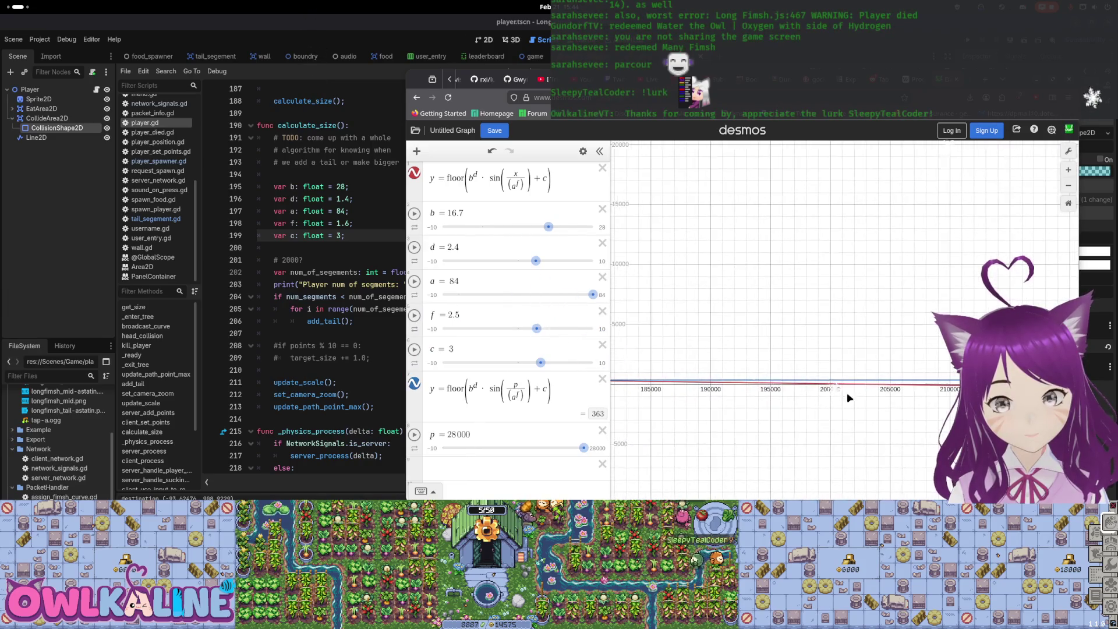
pyautogui.scroll(6, 856, 379)
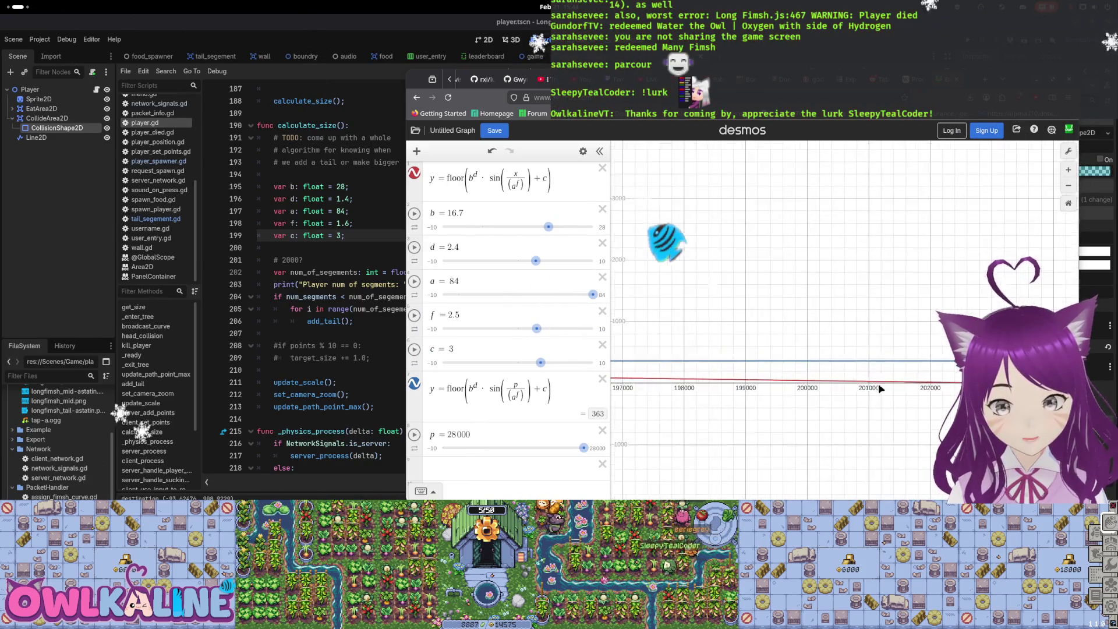
pyautogui.moveTo(856, 378)
pyautogui.mouseDown()
pyautogui.moveTo(655, 406)
pyautogui.moveTo(794, 417)
pyautogui.mouseUp()
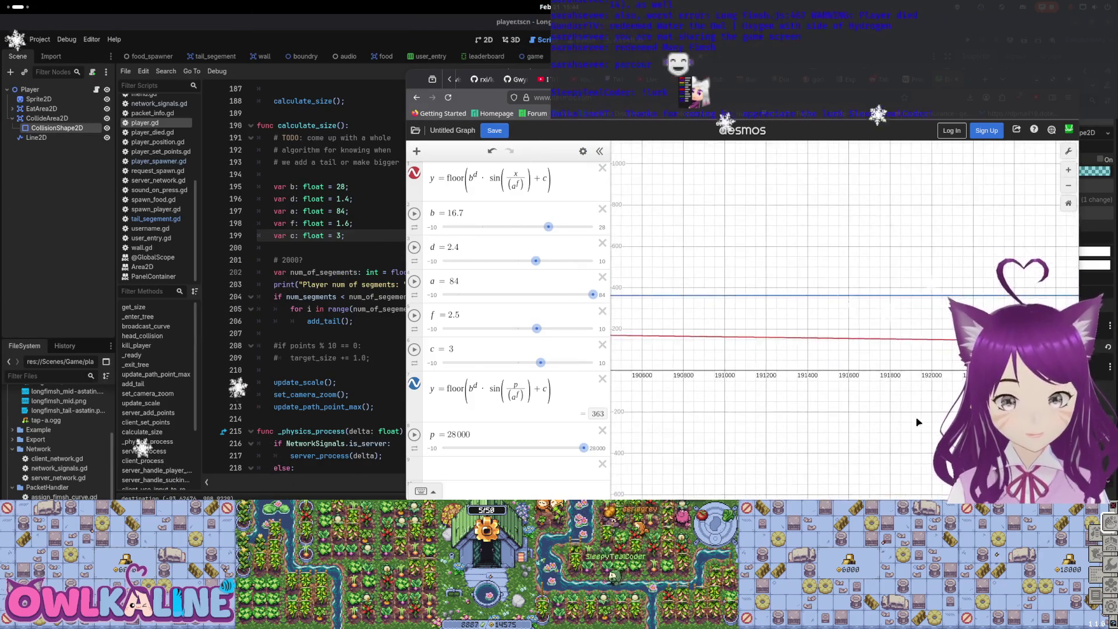
pyautogui.moveTo(701, 409); pyautogui.dragTo(943, 410)
pyautogui.moveTo(679, 394); pyautogui.dragTo(943, 402)
pyautogui.moveTo(682, 402); pyautogui.dragTo(943, 402)
pyautogui.moveTo(682, 396); pyautogui.dragTo(944, 396)
pyautogui.moveTo(682, 396); pyautogui.dragTo(914, 385)
pyautogui.moveTo(770, 372); pyautogui.dragTo(834, 368)
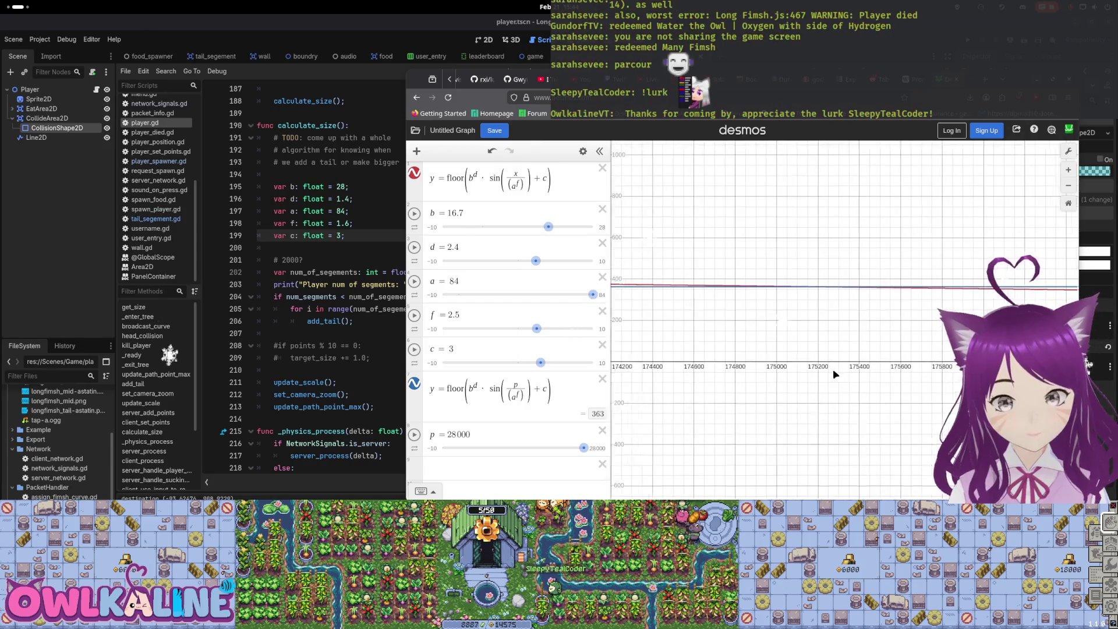
pyautogui.moveTo(814, 319); pyautogui.dragTo(794, 319)
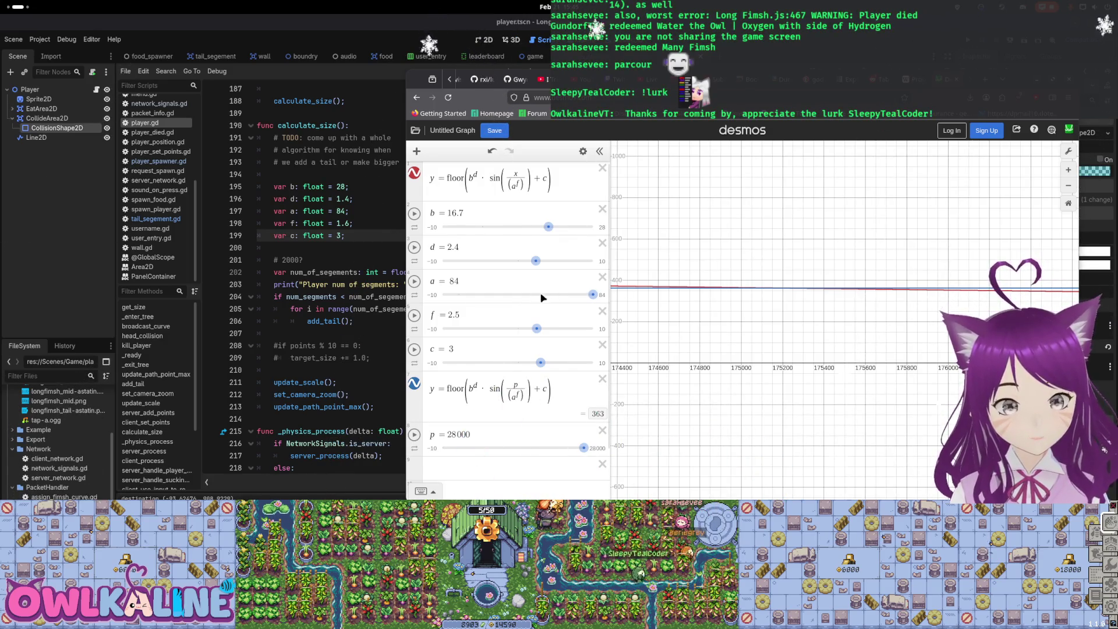
# Nudge f just above 2.5, then lower a and drag it back to its maximum of 84
pyautogui.moveTo(536, 330); pyautogui.dragTo(537, 330)
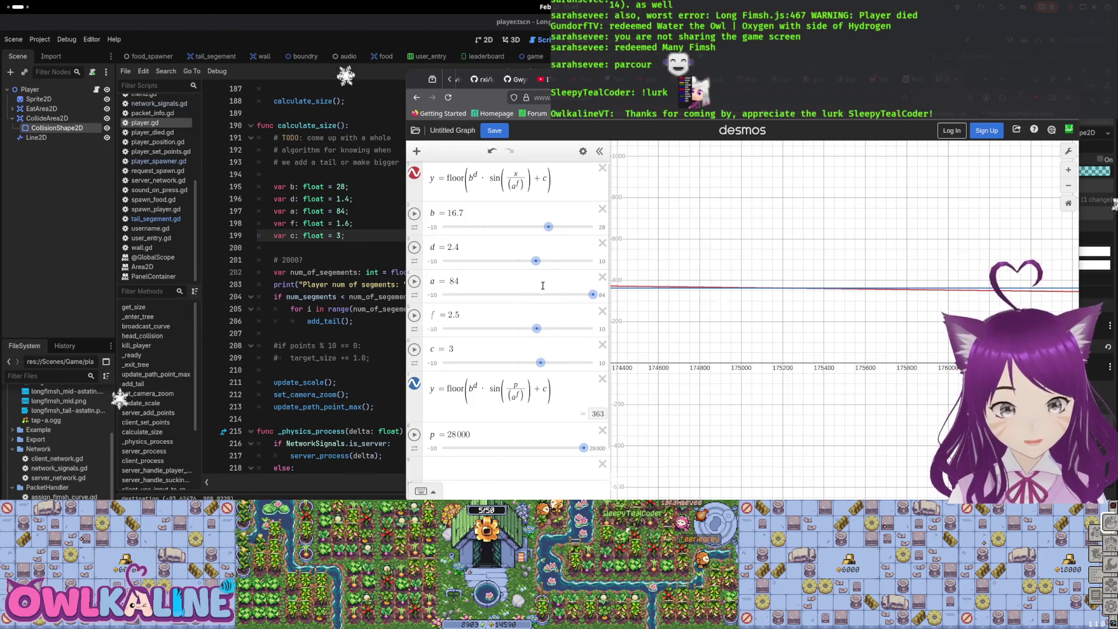
pyautogui.moveTo(590, 296)
pyautogui.mouseDown()
pyautogui.moveTo(492, 295)
pyautogui.moveTo(560, 297)
pyautogui.mouseUp()
pyautogui.scroll(-10, 686, 321)
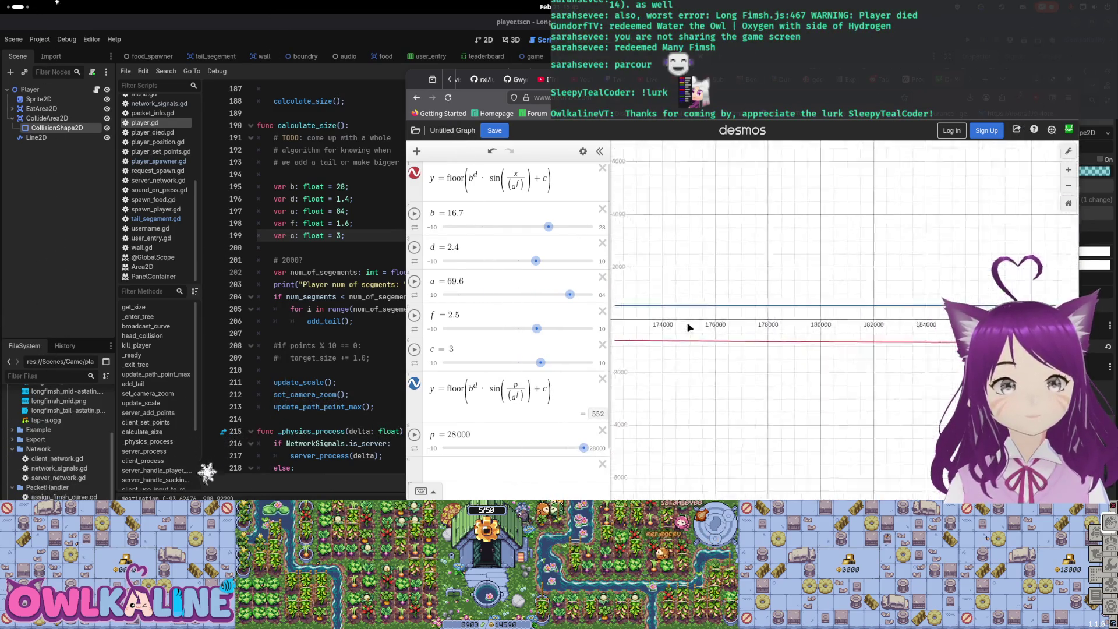
pyautogui.moveTo(571, 296); pyautogui.dragTo(592, 296)
pyautogui.scroll(-1, 808, 316)
pyautogui.scroll(3, 810, 318)
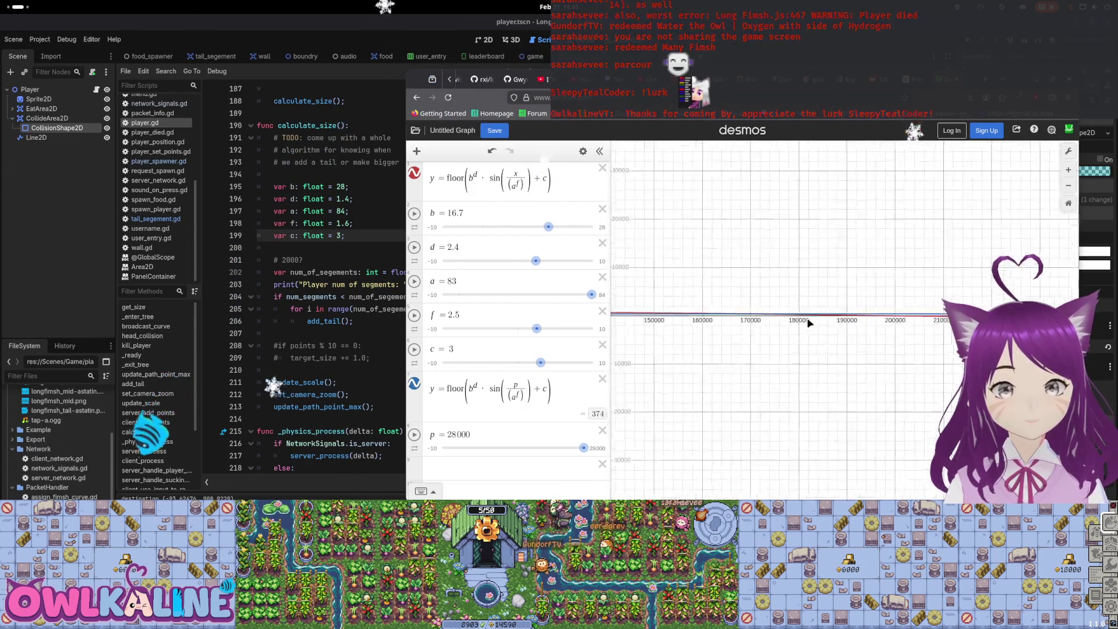
pyautogui.moveTo(588, 296); pyautogui.dragTo(600, 295)
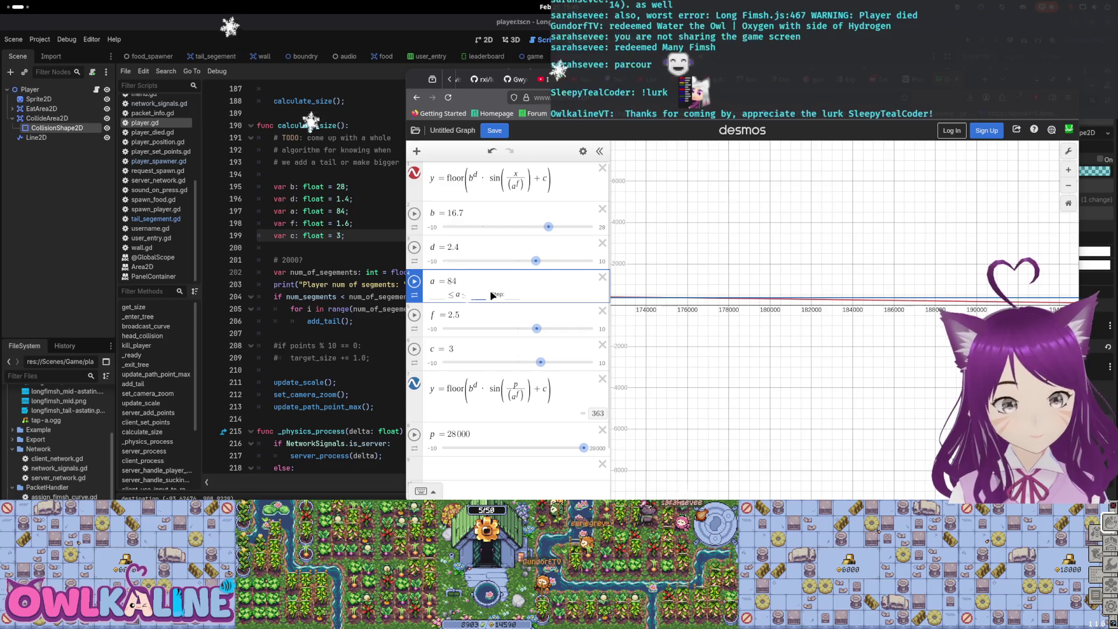
# Raise slider a's upper bound to 1000 and drag a up to 40
pyautogui.write('1000')
pyautogui.press('Return')
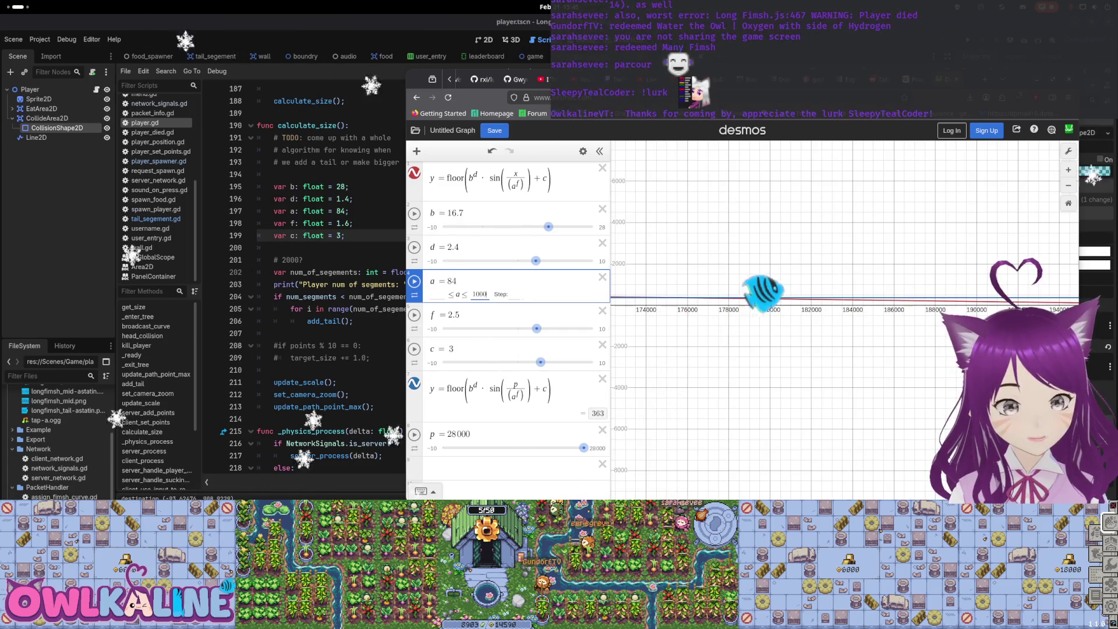
pyautogui.moveTo(464, 294)
pyautogui.mouseDown()
pyautogui.moveTo(554, 294)
pyautogui.moveTo(454, 296)
pyautogui.mouseUp()
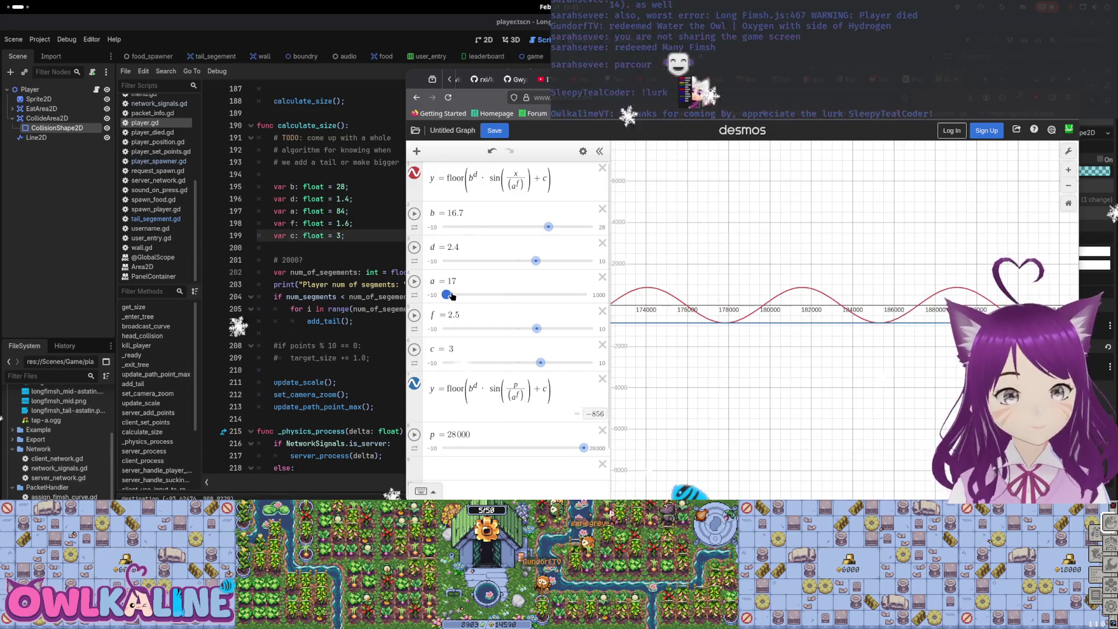
pyautogui.moveTo(453, 295); pyautogui.dragTo(456, 296)
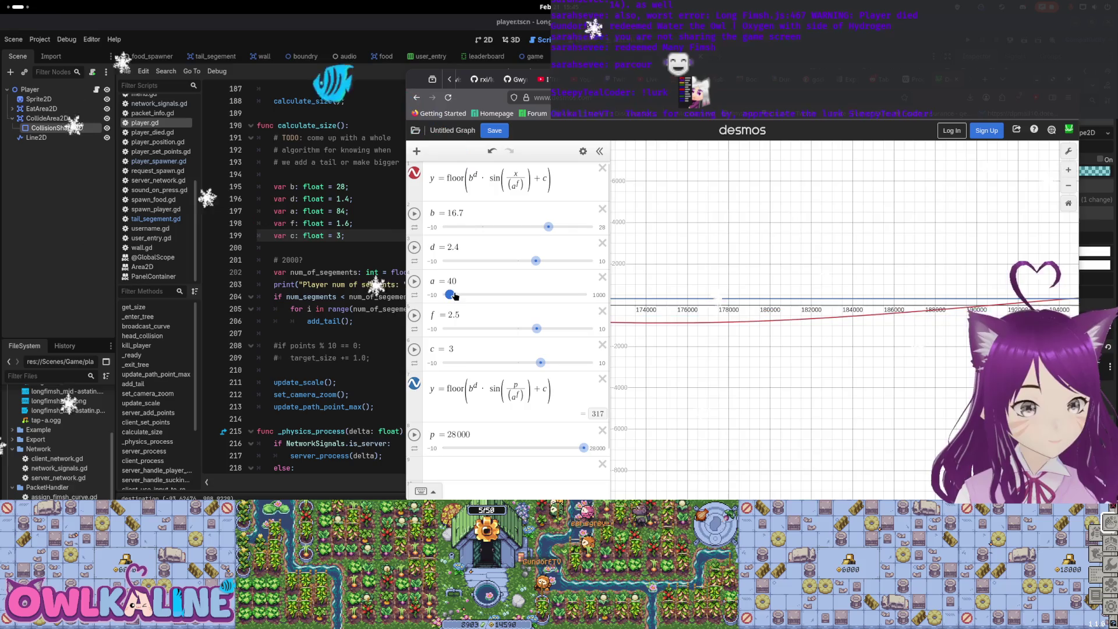
# Test a negative f, then bring f back to exactly 1 and fine-tune a around 40
pyautogui.moveTo(532, 328); pyautogui.dragTo(512, 329)
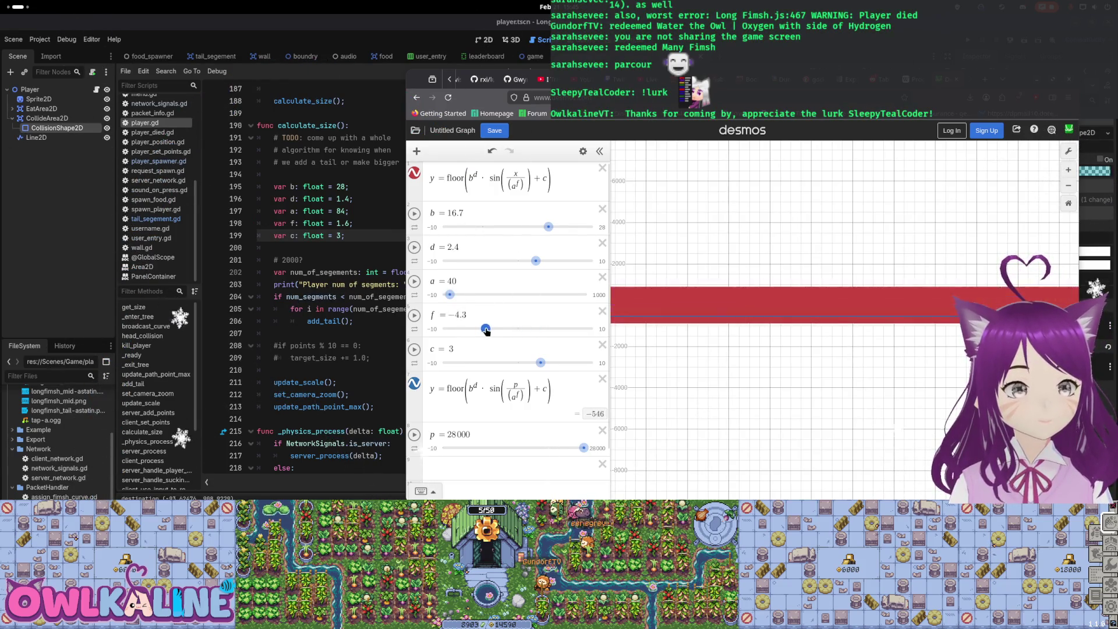
pyautogui.moveTo(497, 330); pyautogui.dragTo(508, 332)
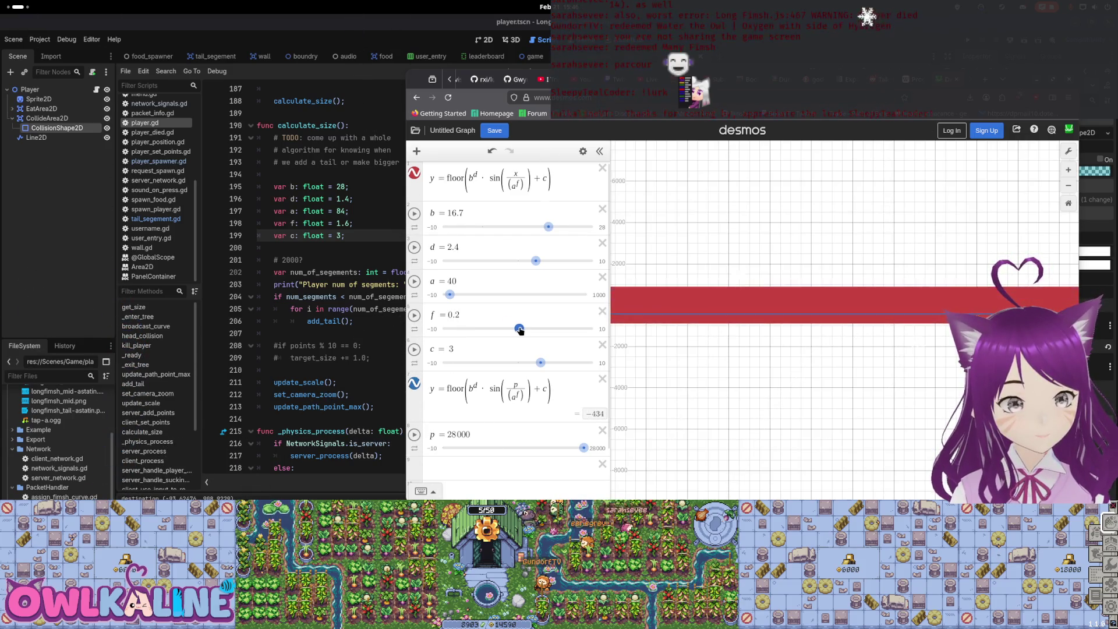
pyautogui.moveTo(523, 330); pyautogui.dragTo(527, 330)
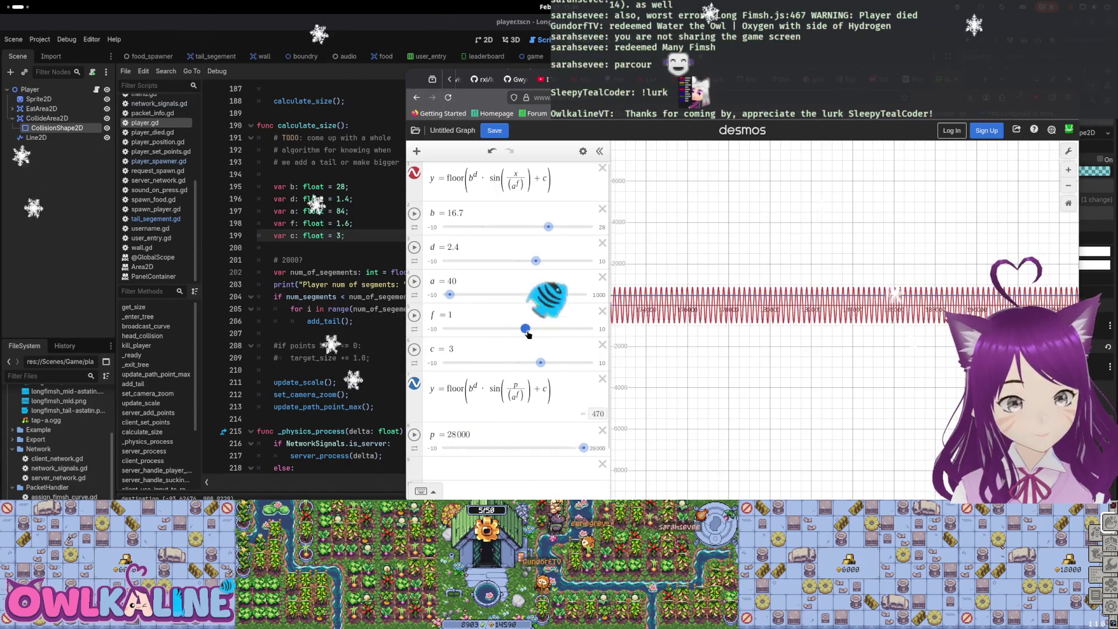
pyautogui.moveTo(528, 334); pyautogui.dragTo(525, 332)
pyautogui.moveTo(450, 294); pyautogui.dragTo(537, 301)
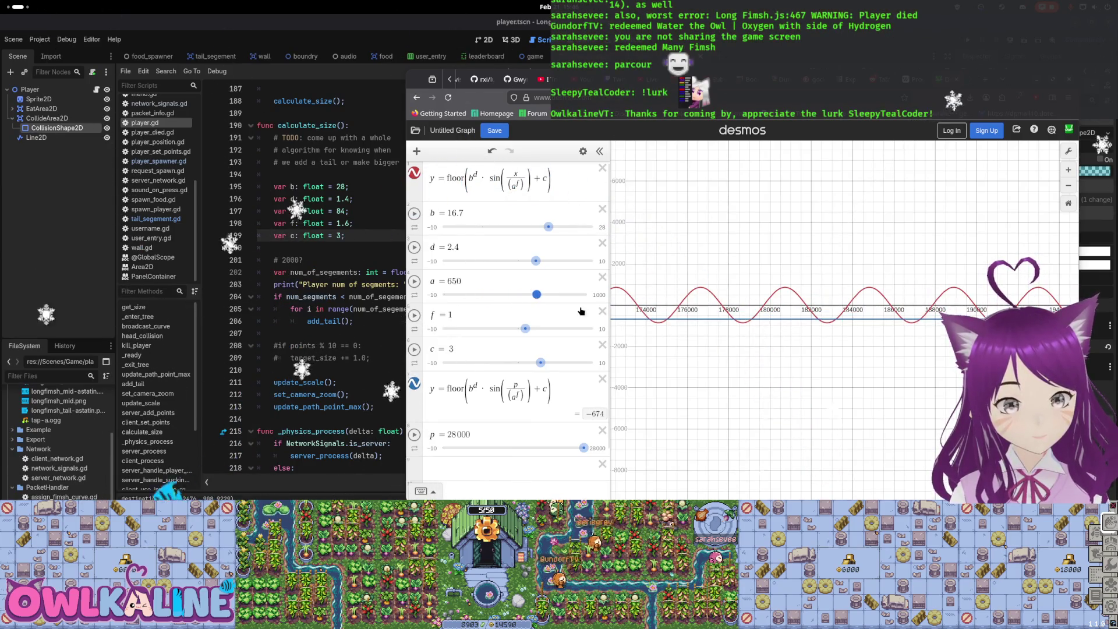
# Pan the view toward x ≈ 115000, zoom in, and lower slider a from 650 to 10
pyautogui.rightClick(792, 398)
pyautogui.moveTo(735, 361); pyautogui.dragTo(944, 384)
pyautogui.scroll(5, 752, 338)
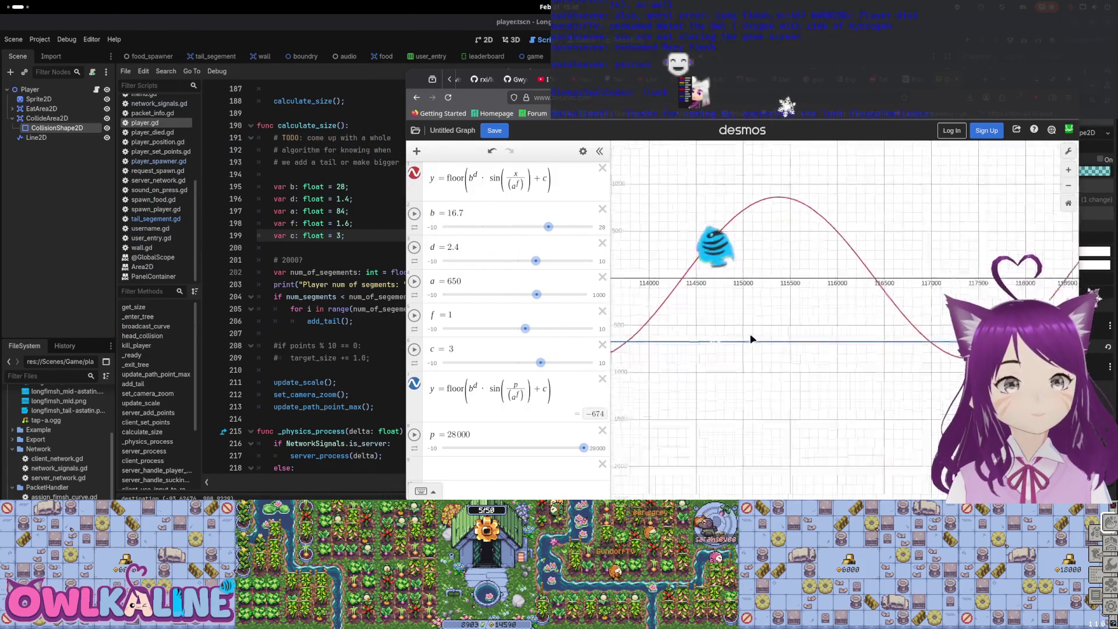
pyautogui.scroll(2, 757, 346)
pyautogui.moveTo(532, 296); pyautogui.dragTo(446, 295)
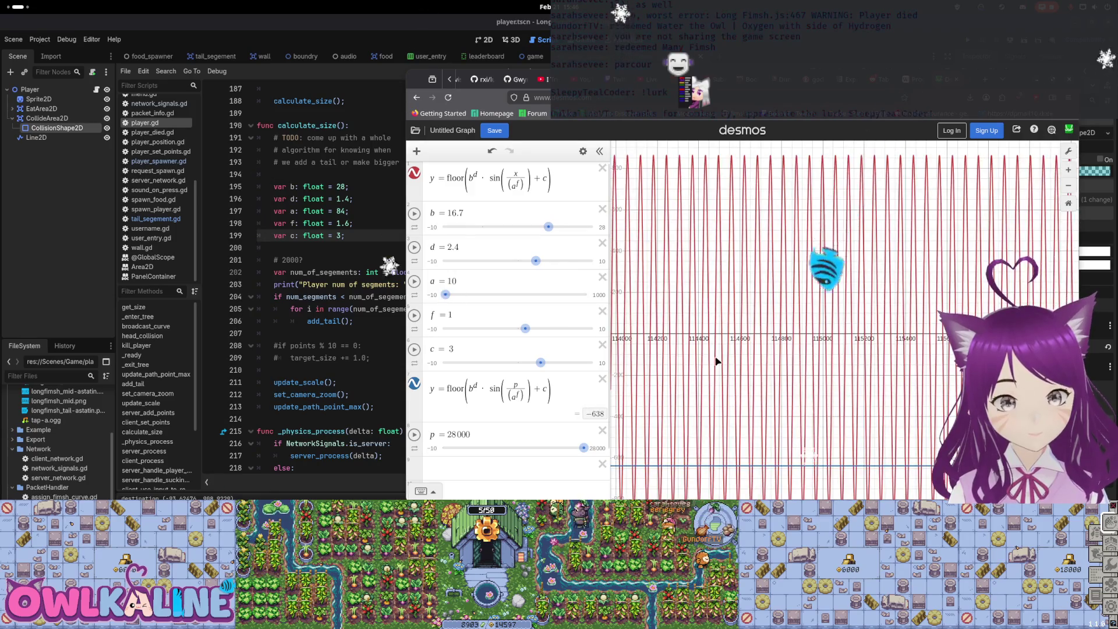
# Read a point on the red band, pan and zoom in on the origin, and lower f to 0.5
pyautogui.scroll(10, 716, 362)
pyautogui.scroll(4, 717, 370)
pyautogui.scroll(-8, 856, 326)
pyautogui.scroll(-15, 801, 350)
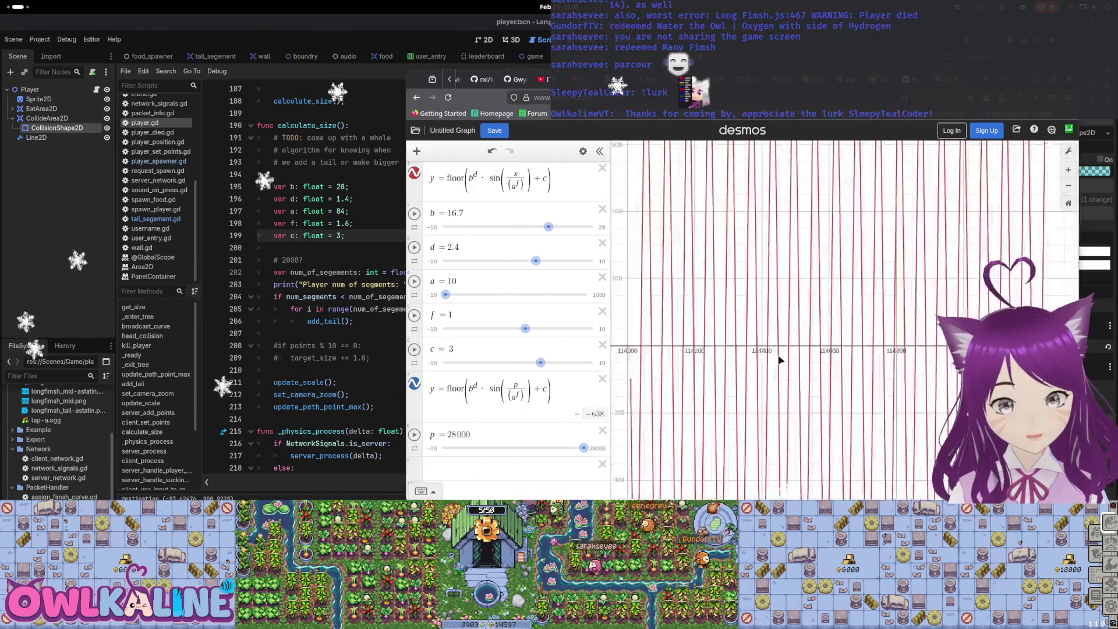
pyautogui.click(849, 359)
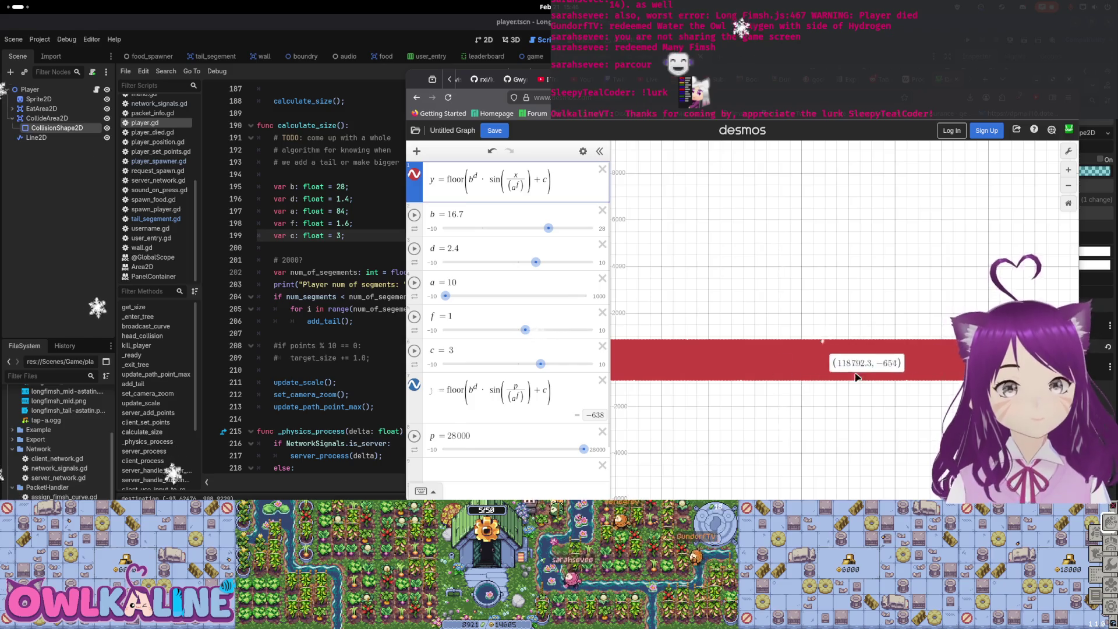
pyautogui.moveTo(932, 295); pyautogui.dragTo(932, 303)
pyautogui.moveTo(715, 307)
pyautogui.mouseDown()
pyautogui.moveTo(699, 268)
pyautogui.moveTo(816, 245)
pyautogui.mouseUp()
pyautogui.scroll(10, 663, 304)
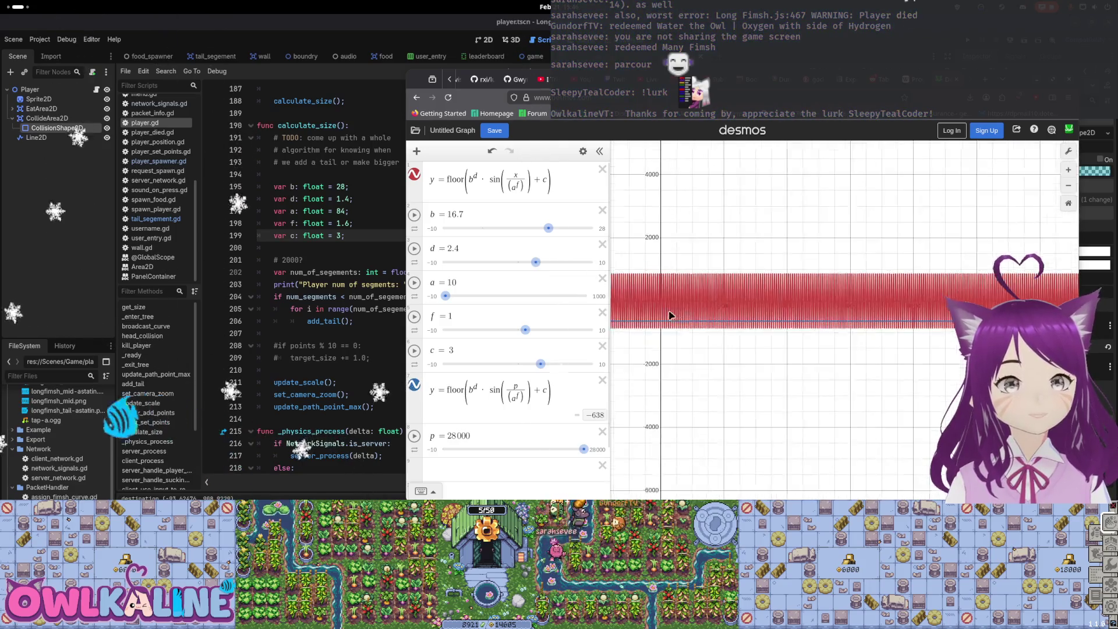
pyautogui.scroll(10, 662, 305)
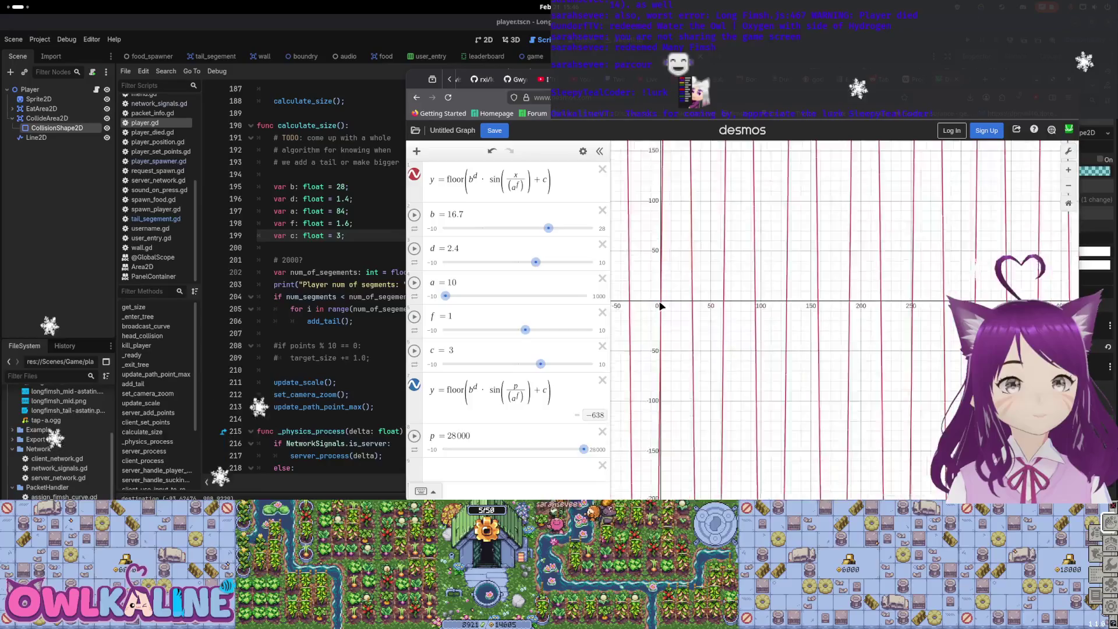
pyautogui.scroll(2, 679, 306)
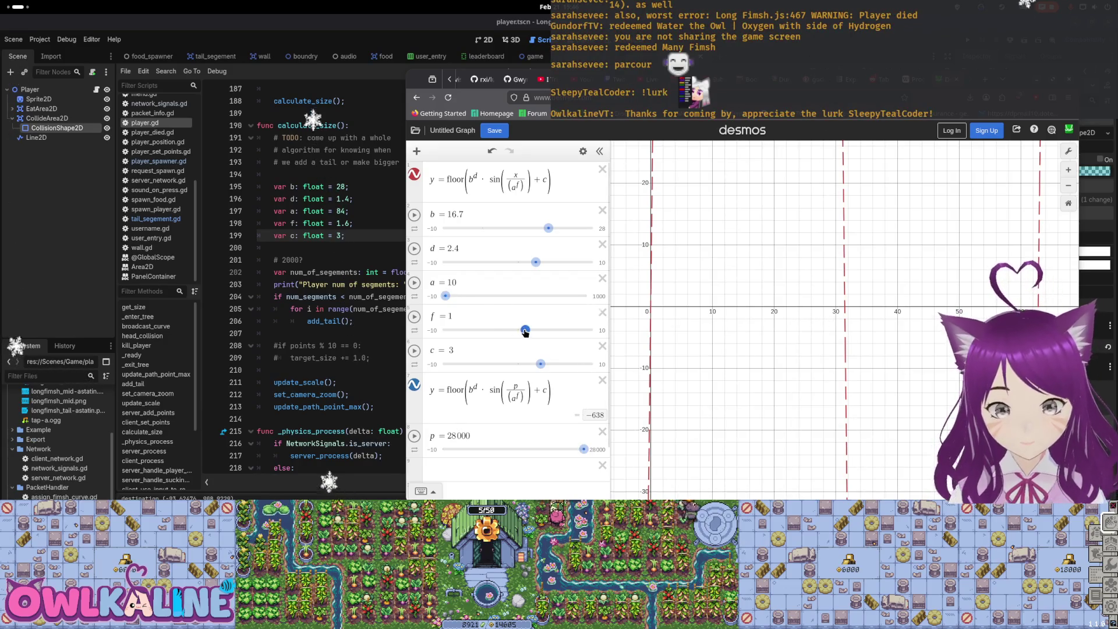
pyautogui.moveTo(525, 331); pyautogui.dragTo(521, 332)
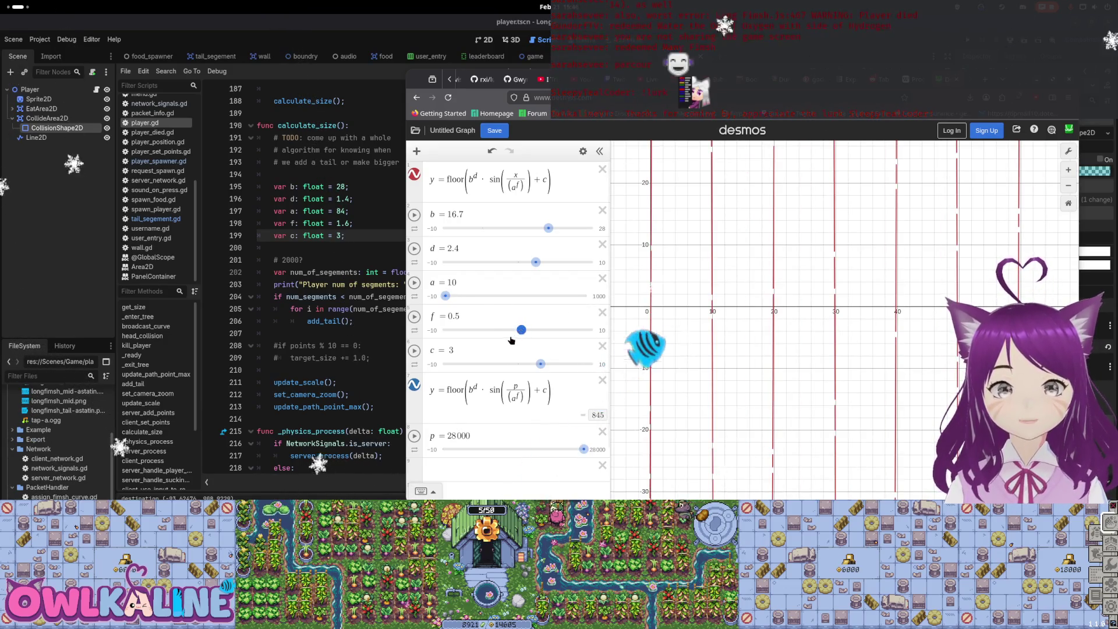
# Try larger a values, return a to 10, and center the view on x from −10 to 50
pyautogui.moveTo(447, 296); pyautogui.dragTo(476, 296)
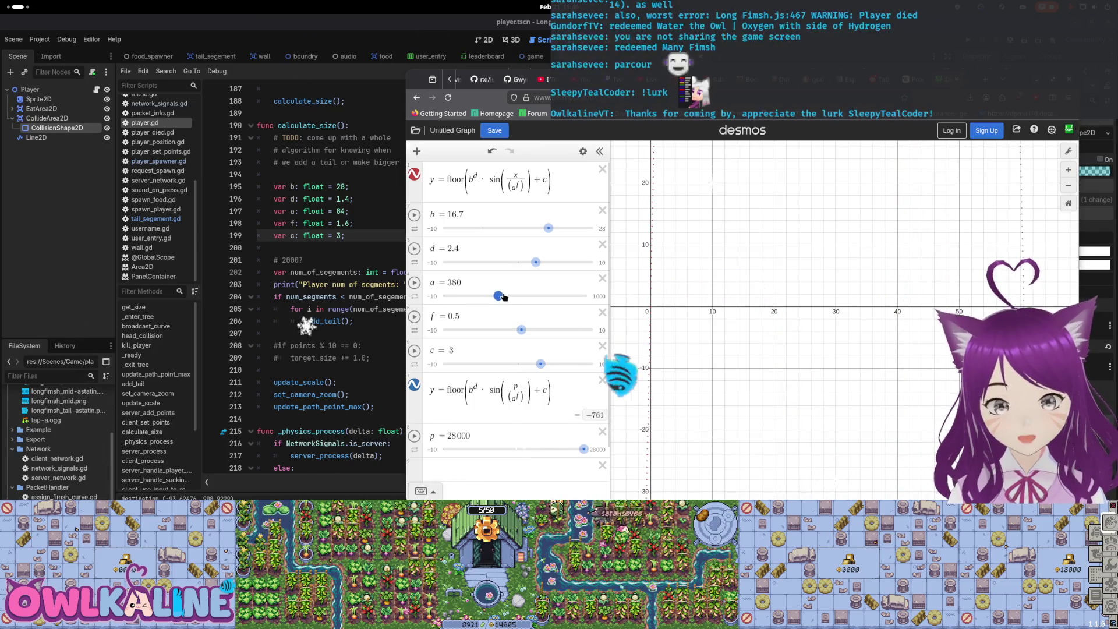
pyautogui.scroll(-10, 817, 299)
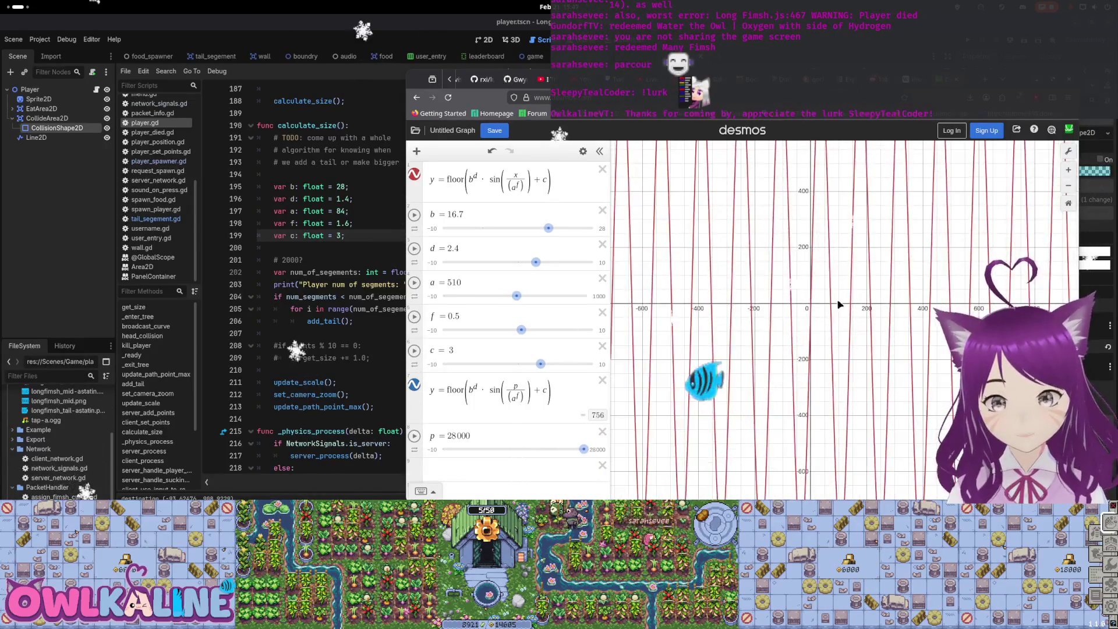
pyautogui.scroll(10, 763, 308)
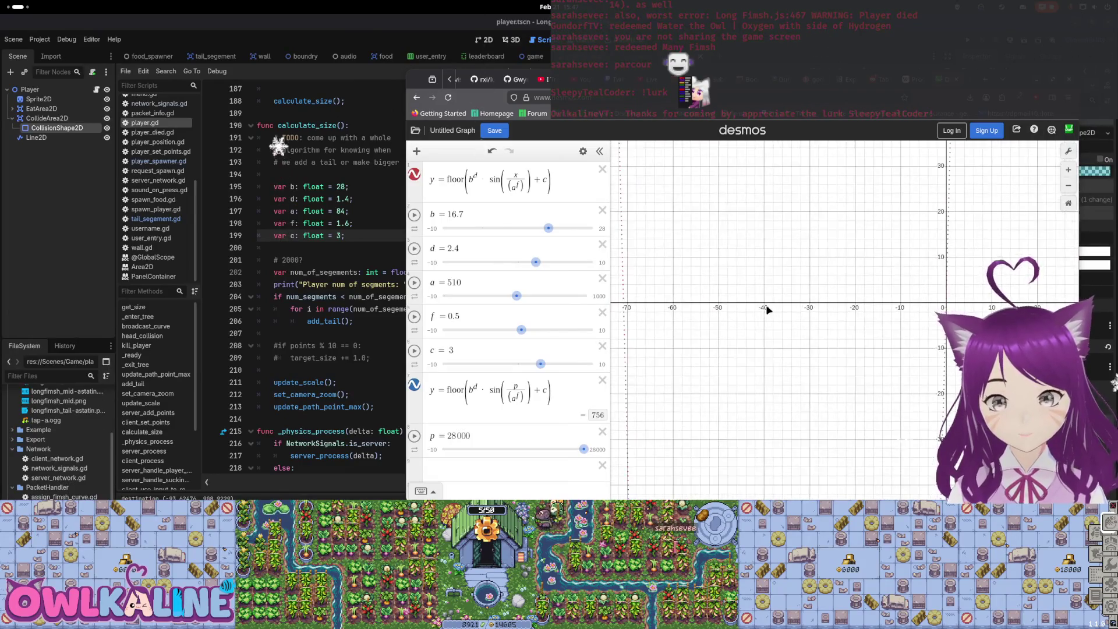
pyautogui.scroll(-5, 764, 311)
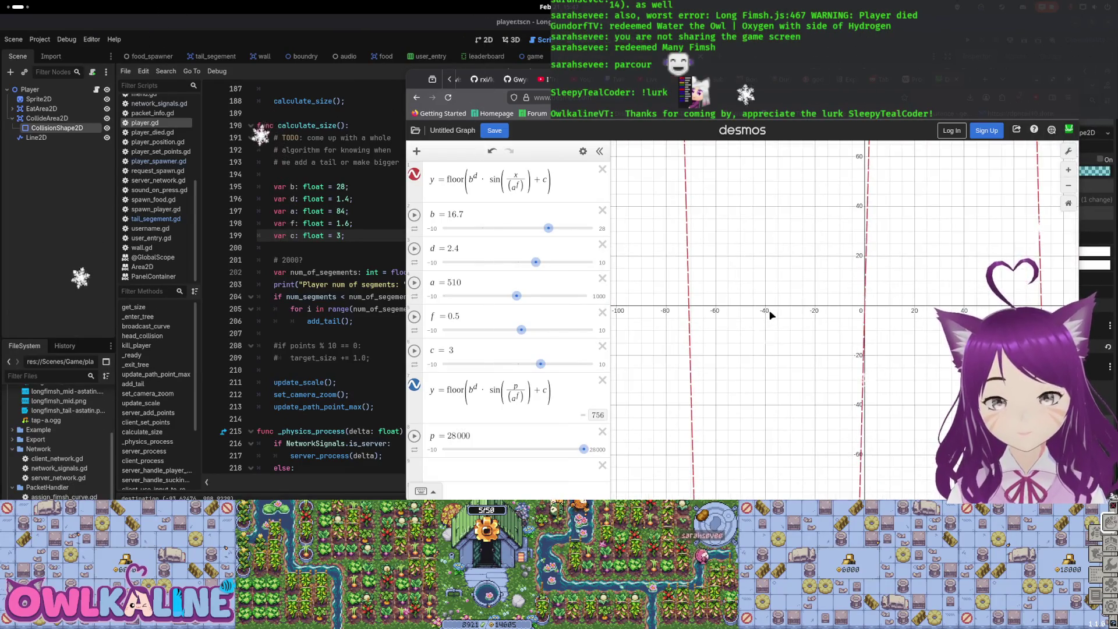
pyautogui.moveTo(786, 312); pyautogui.dragTo(699, 315)
pyautogui.scroll(3, 699, 314)
pyautogui.moveTo(517, 296); pyautogui.dragTo(445, 296)
pyautogui.moveTo(667, 282)
pyautogui.mouseDown()
pyautogui.moveTo(716, 469)
pyautogui.moveTo(717, 319)
pyautogui.mouseUp()
pyautogui.scroll(2, 716, 320)
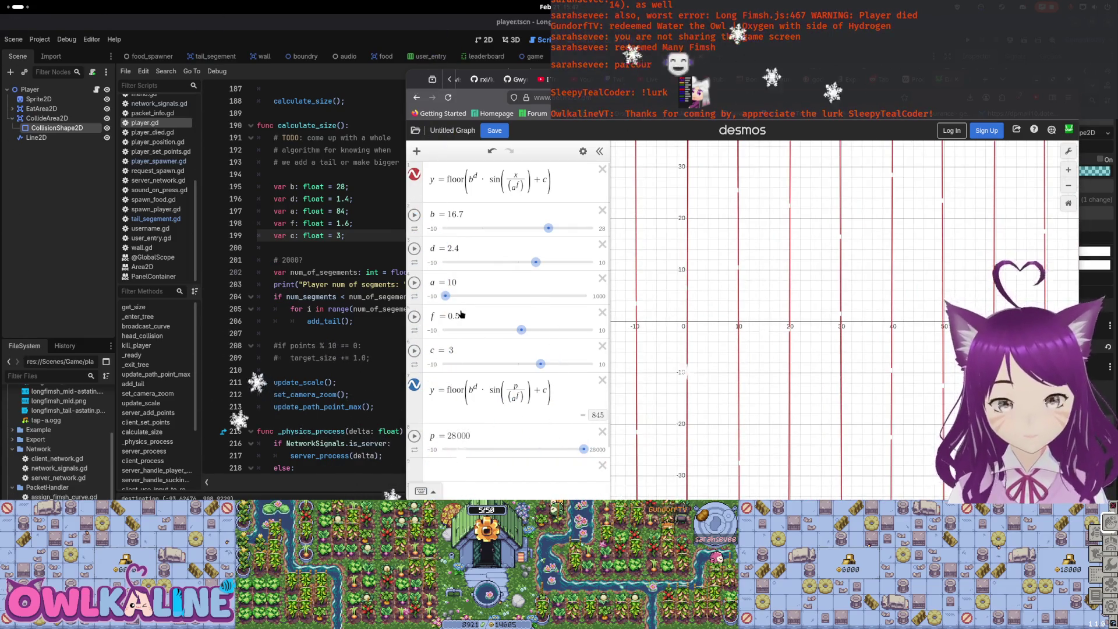
# Rewrite the first formula's denominator as (a*2)
pyautogui.click(510, 180)
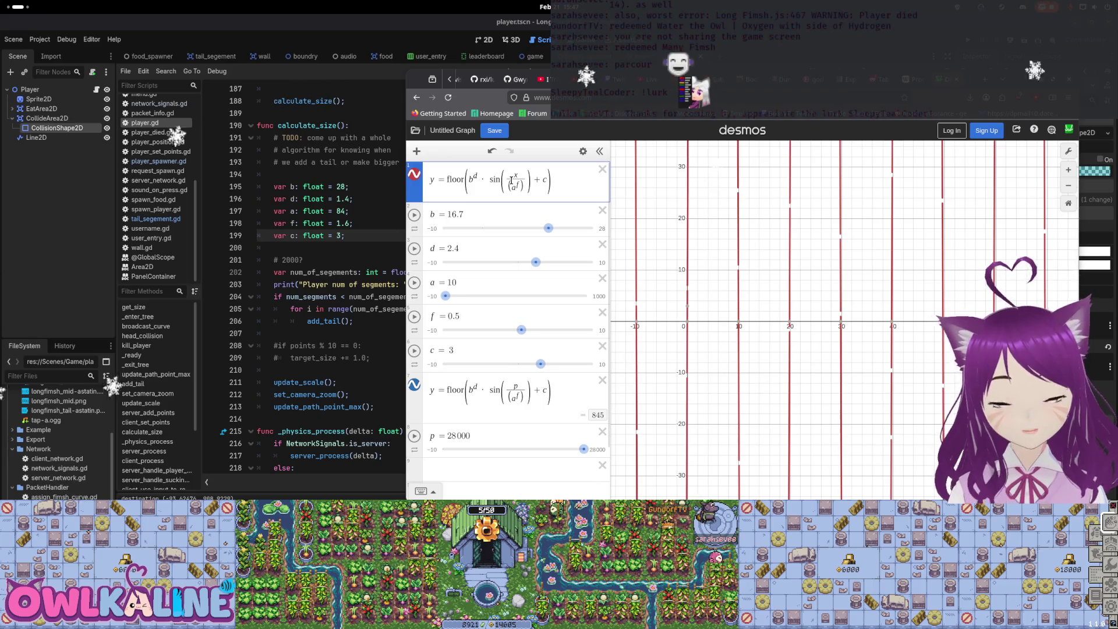
pyautogui.doubleClick(513, 187)
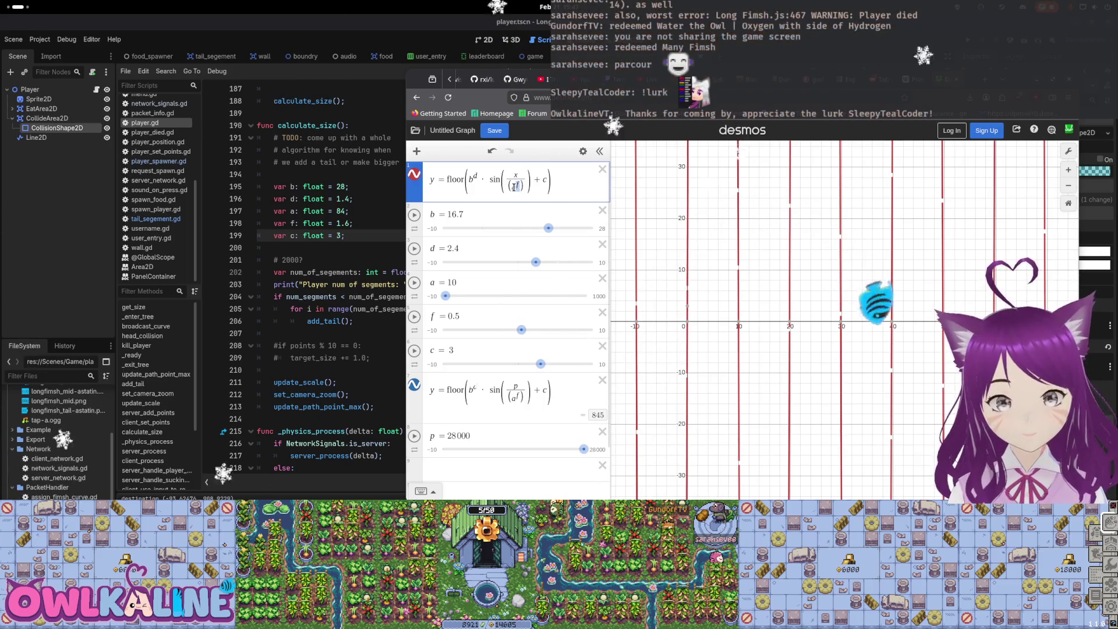
pyautogui.click(516, 188)
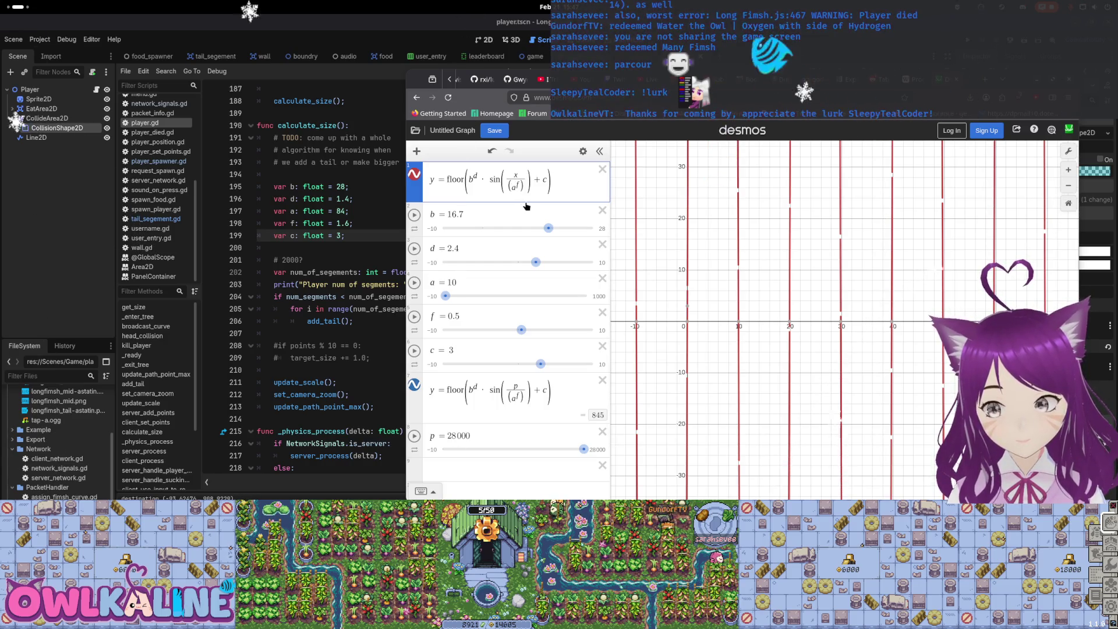
pyautogui.press('BackSpace')
pyautogui.write('a')
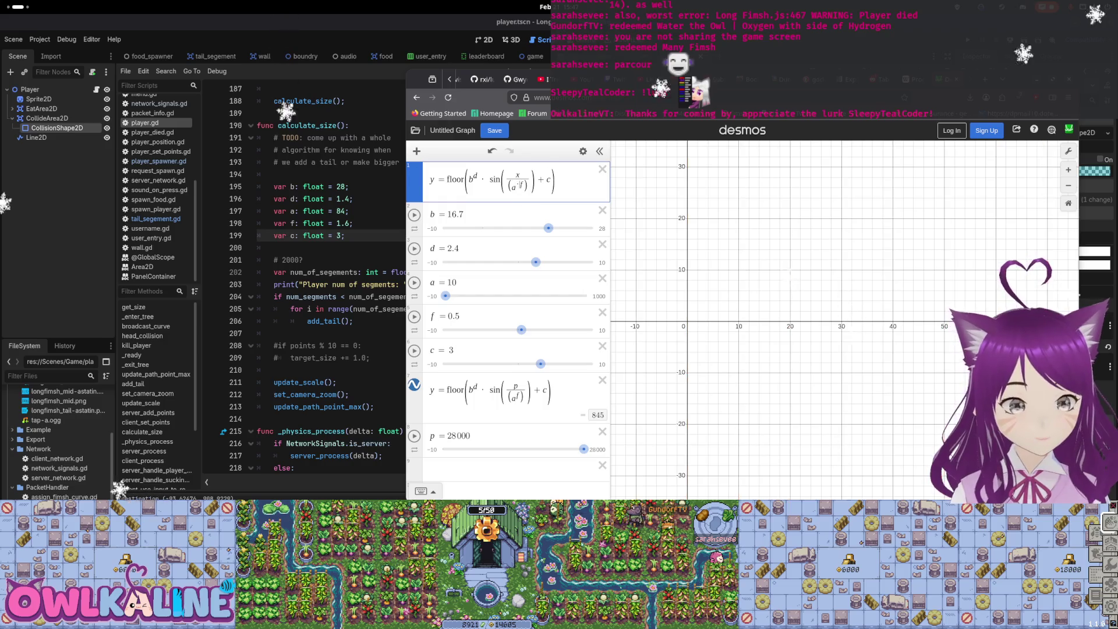
pyautogui.write('*')
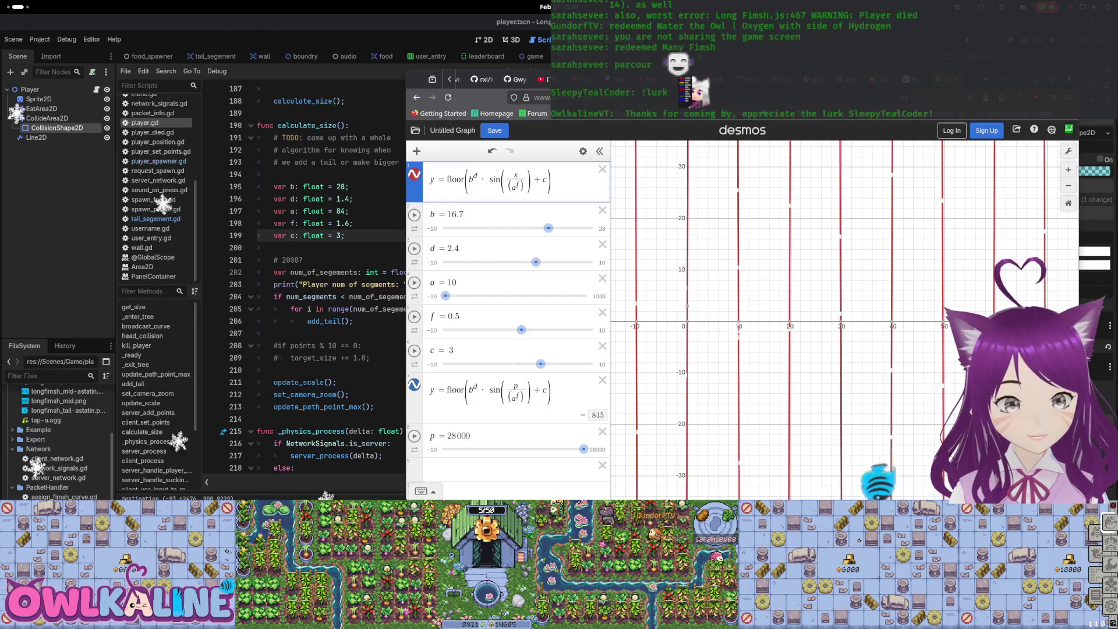
pyautogui.write('2)')
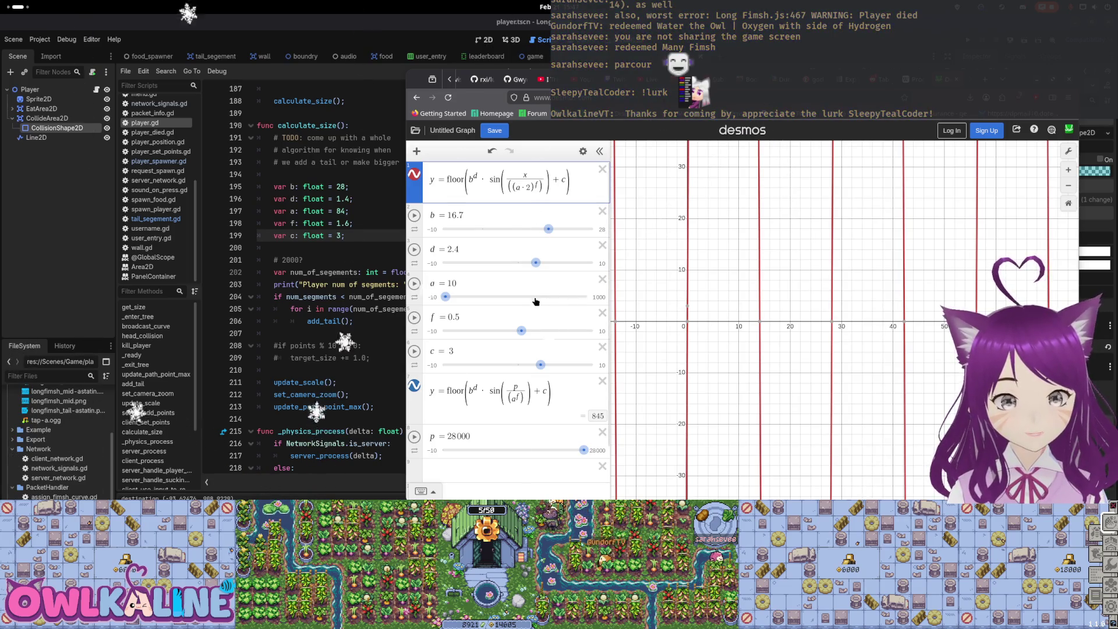
# Set slider a to 20 and check its range settings
pyautogui.click(448, 297)
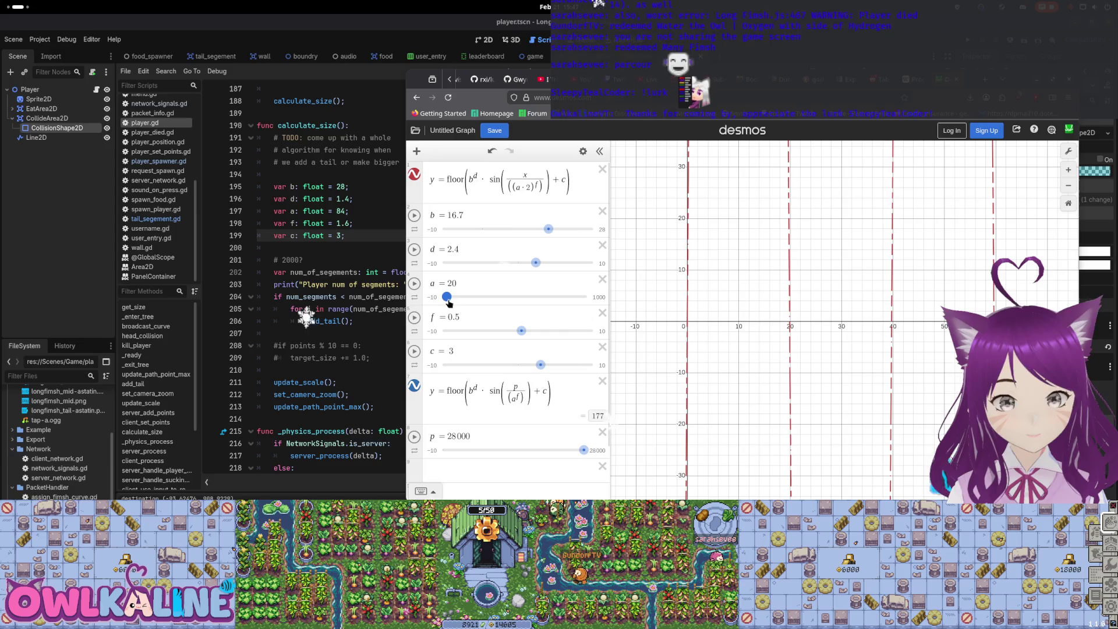
pyautogui.click(489, 280)
pyautogui.click(783, 328)
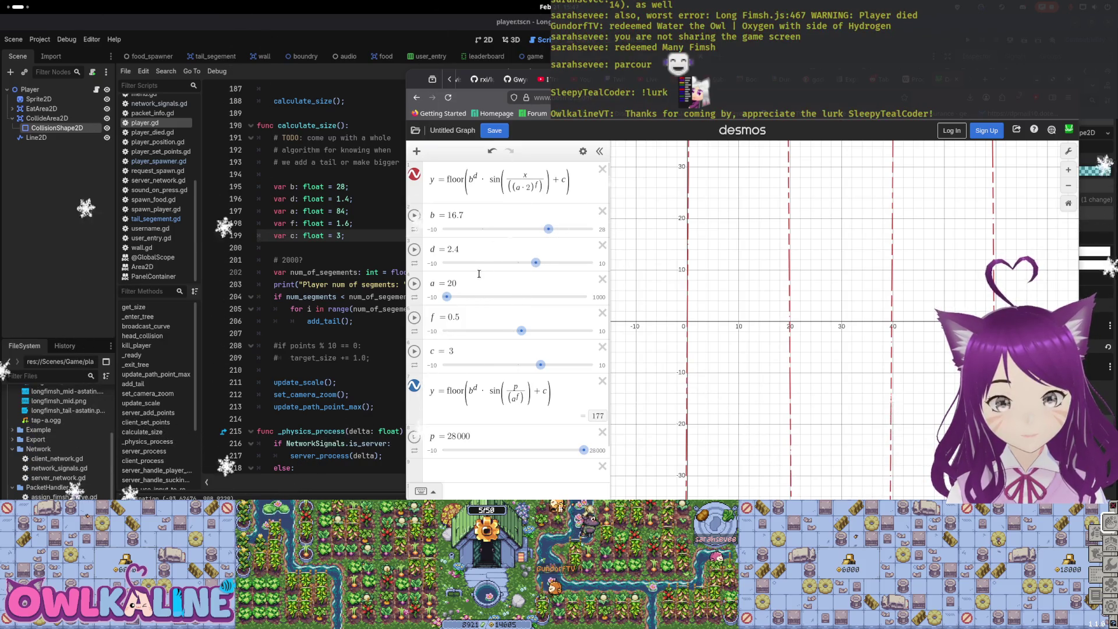
# Change the multiplier on a to 0.5, then to 4, and zoom out
pyautogui.click(530, 185)
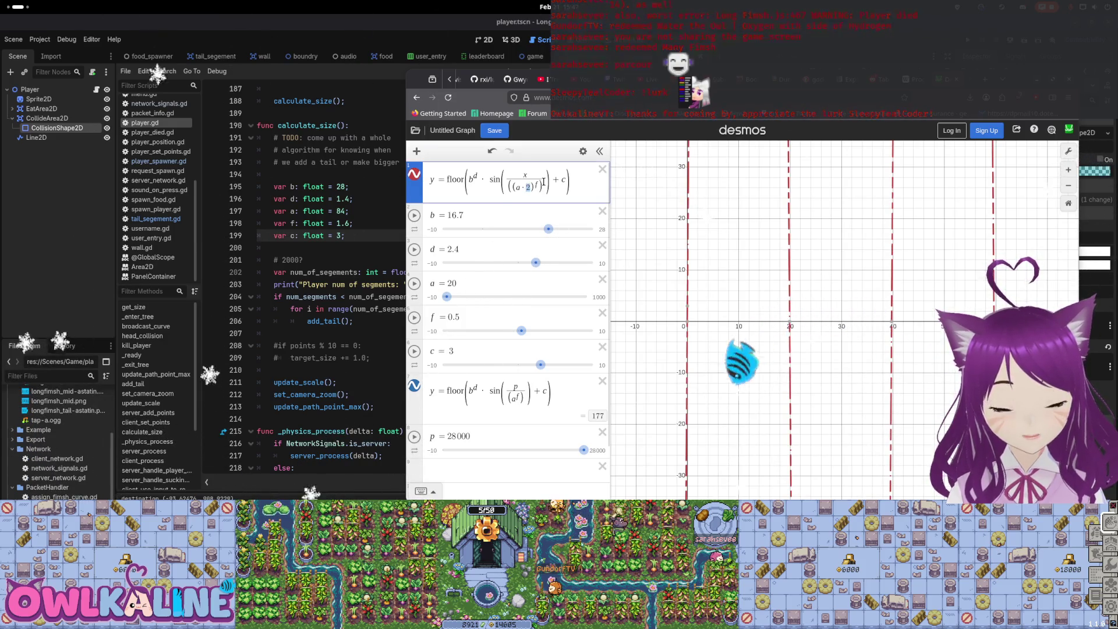
pyautogui.write('0')
pyautogui.press('BackSpace')
pyautogui.write('0.5')
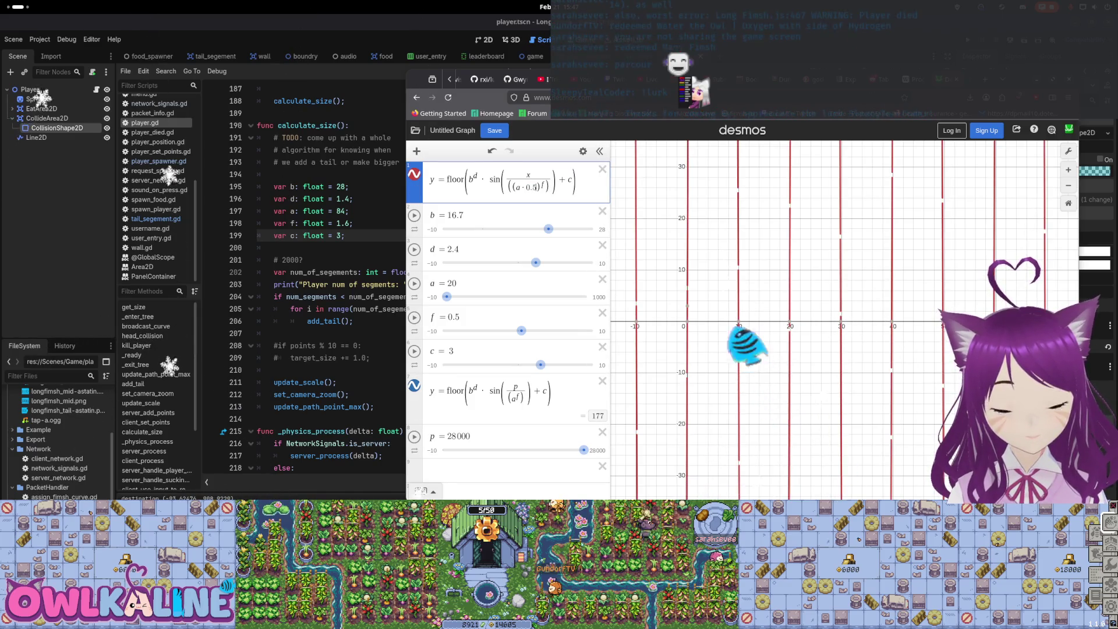
pyautogui.press('BackSpace')
pyautogui.press('BackSpace')
pyautogui.press('BackSpace')
pyautogui.write('4')
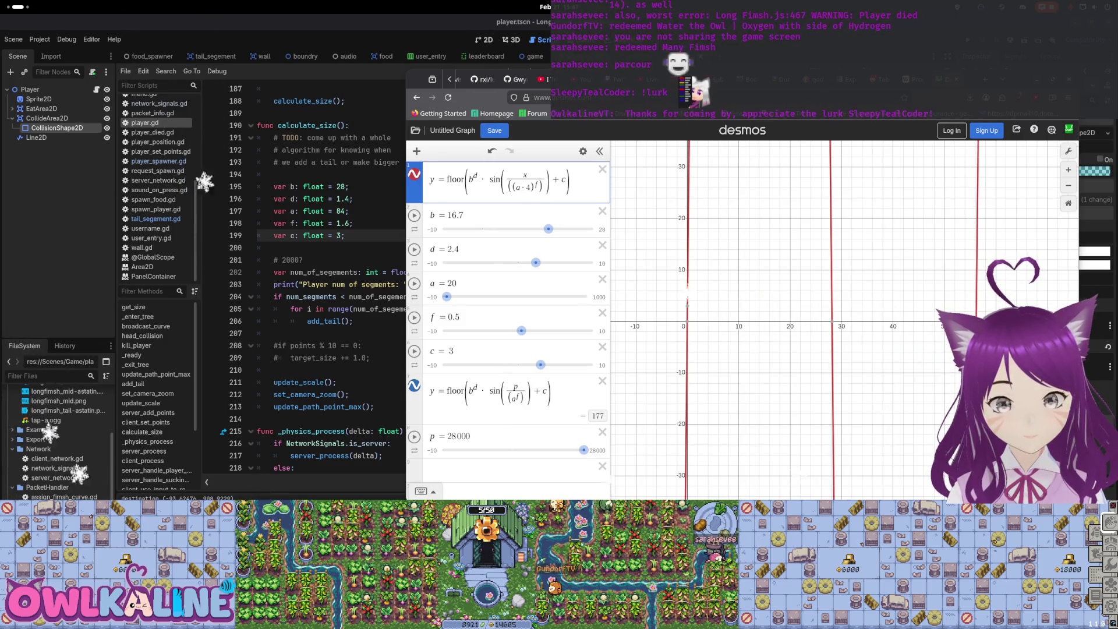
pyautogui.scroll(-3, 775, 291)
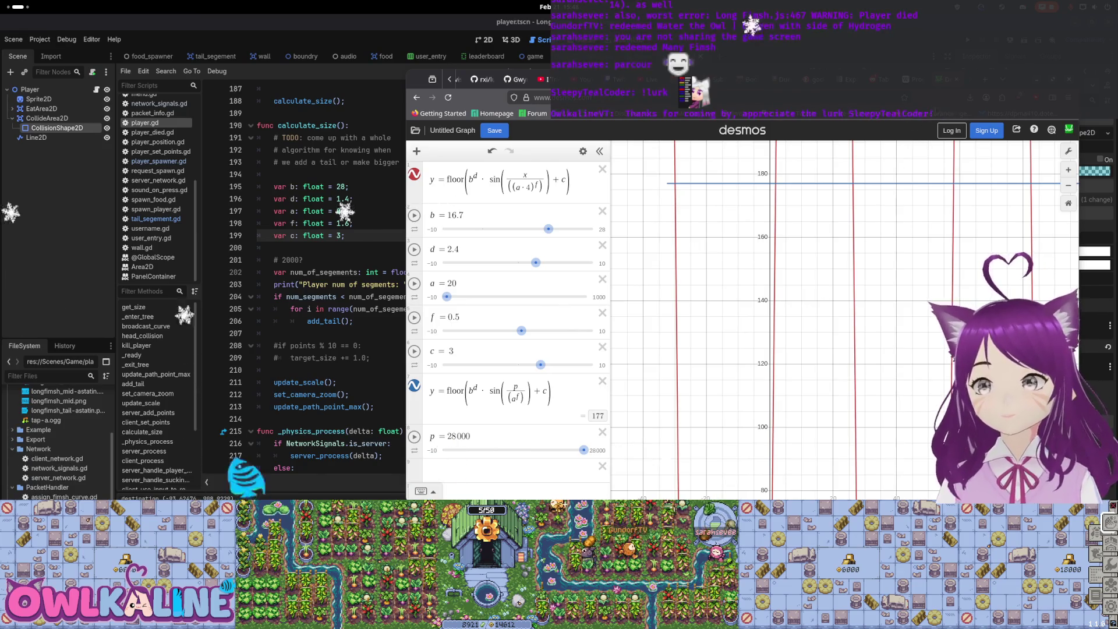
# Enlarge the browser window, pan up, and read the peak coordinates with f raised to about 1
pyautogui.rightClick(699, 282)
pyautogui.press('Escape')
pyautogui.moveTo(675, 253); pyautogui.dragTo(691, 302)
pyautogui.press('Up')
pyautogui.press('Up')
pyautogui.press('Up')
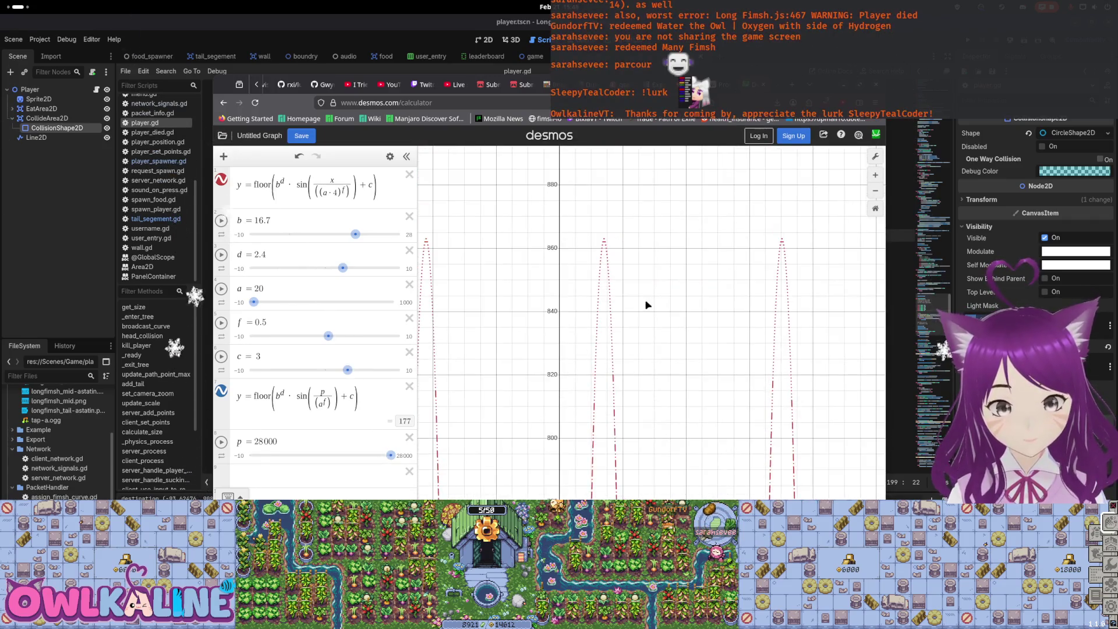
pyautogui.click(603, 240)
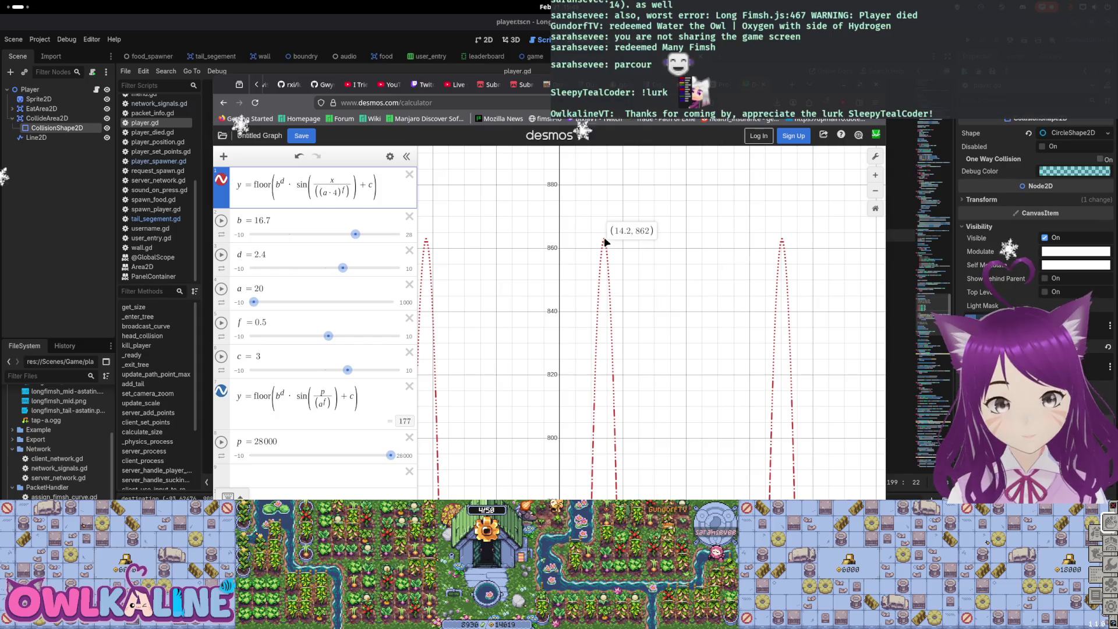
pyautogui.moveTo(330, 339); pyautogui.dragTo(335, 339)
pyautogui.moveTo(707, 429); pyautogui.dragTo(452, 400)
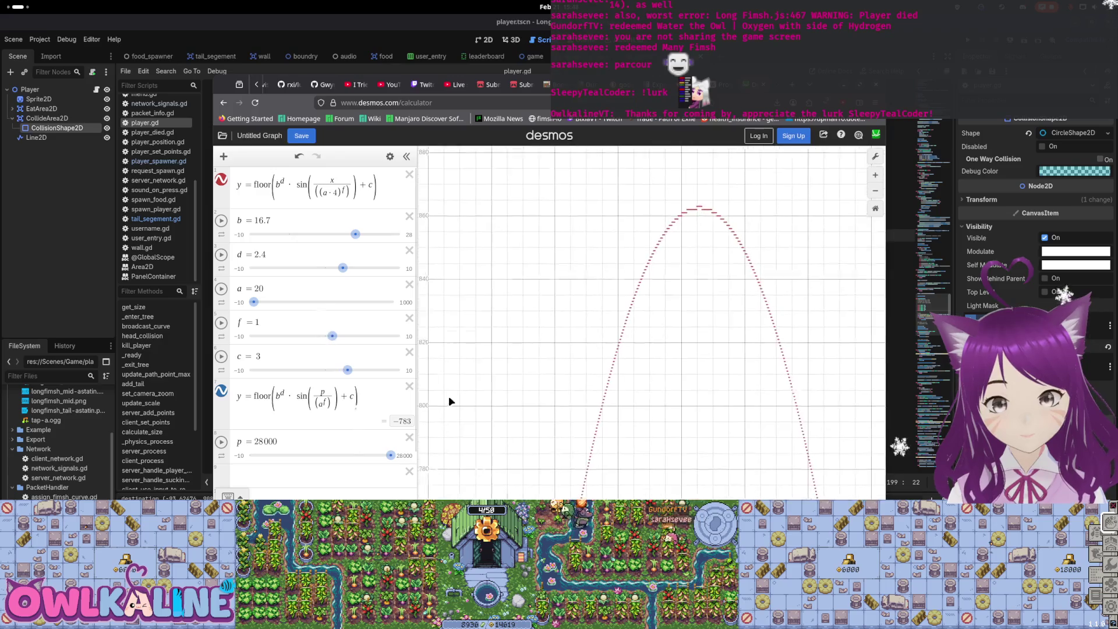
pyautogui.click(697, 213)
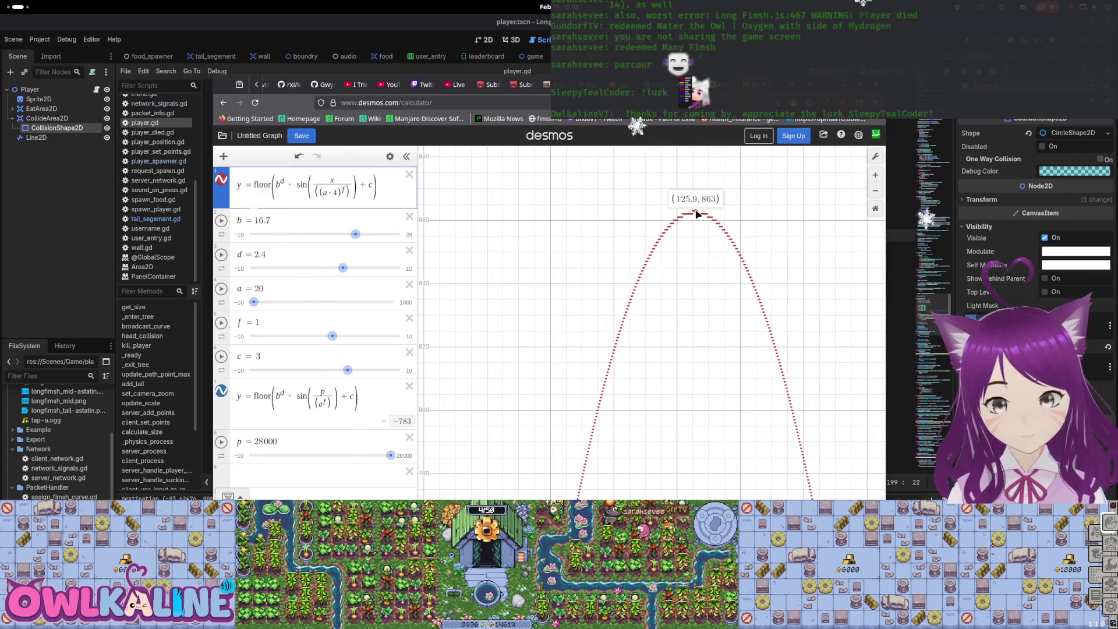
# Raise d to 3 and pan the graph to relocate the curve
pyautogui.moveTo(342, 269); pyautogui.dragTo(348, 268)
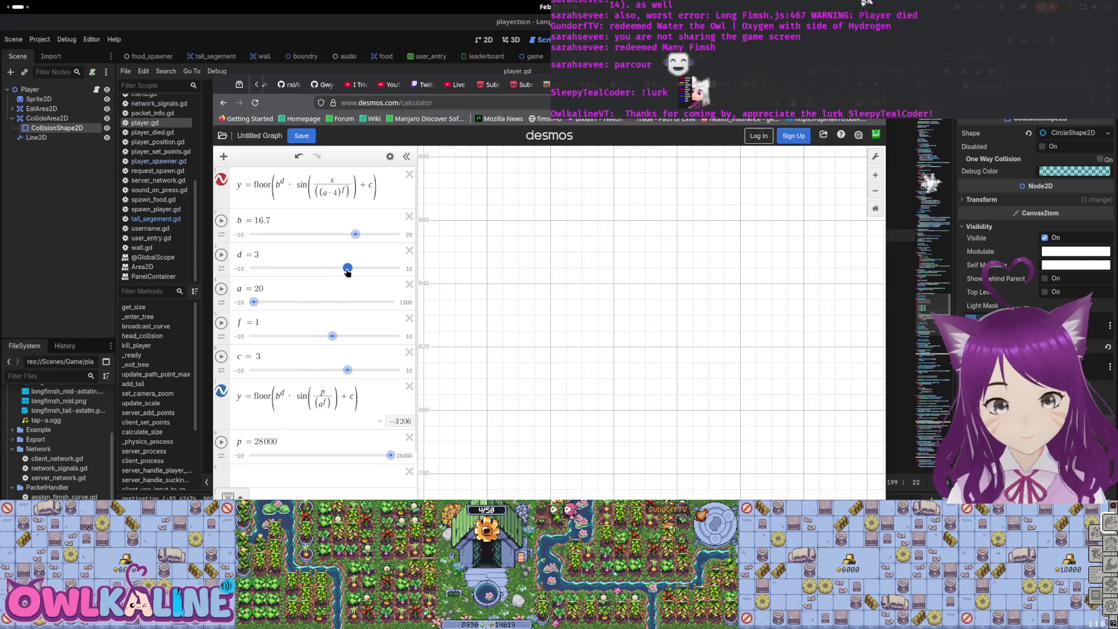
pyautogui.scroll(2, 631, 290)
pyautogui.scroll(-3, 602, 342)
pyautogui.moveTo(602, 342); pyautogui.dragTo(604, 230)
# Step back through the edit history to (a·0.5)^f with f at 0.5, then set a to 30
pyautogui.hotkey('ctrl', 'z')
pyautogui.hotkey('ctrl', 'z')
pyautogui.hotkey('ctrl', 'y')
pyautogui.hotkey('ctrl', 'y')
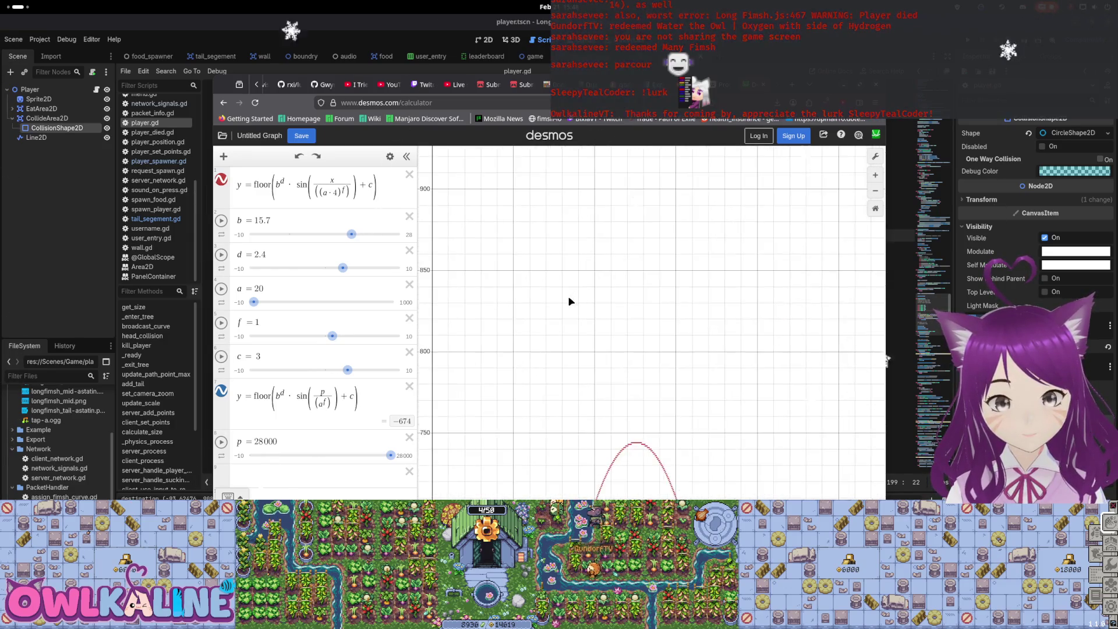
pyautogui.hotkey('ctrl', 'y')
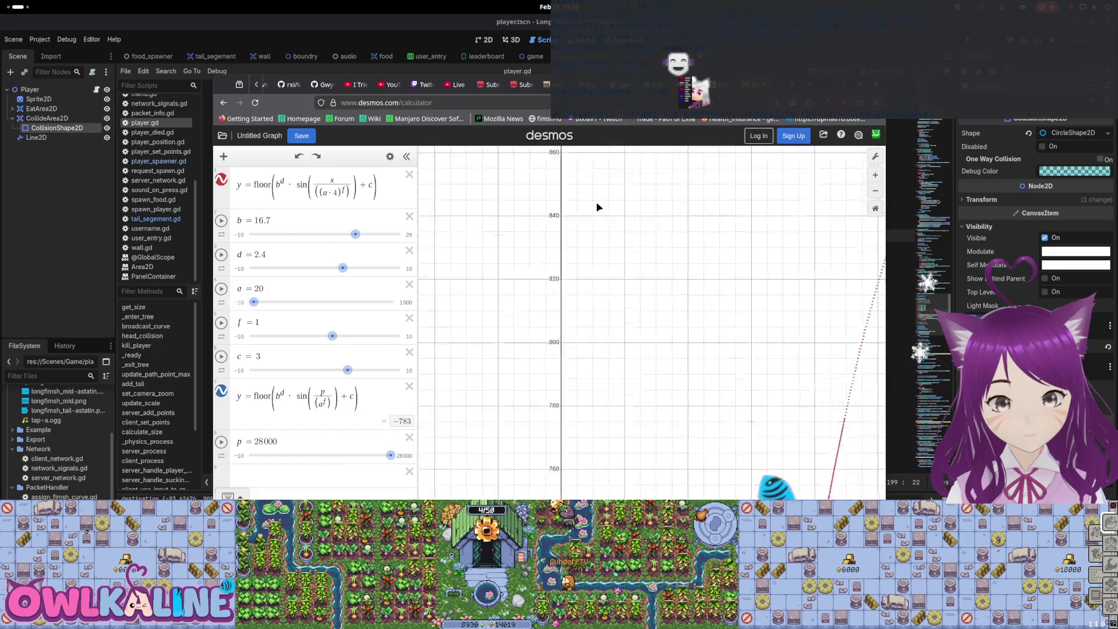
pyautogui.hotkey('ctrl', 'y')
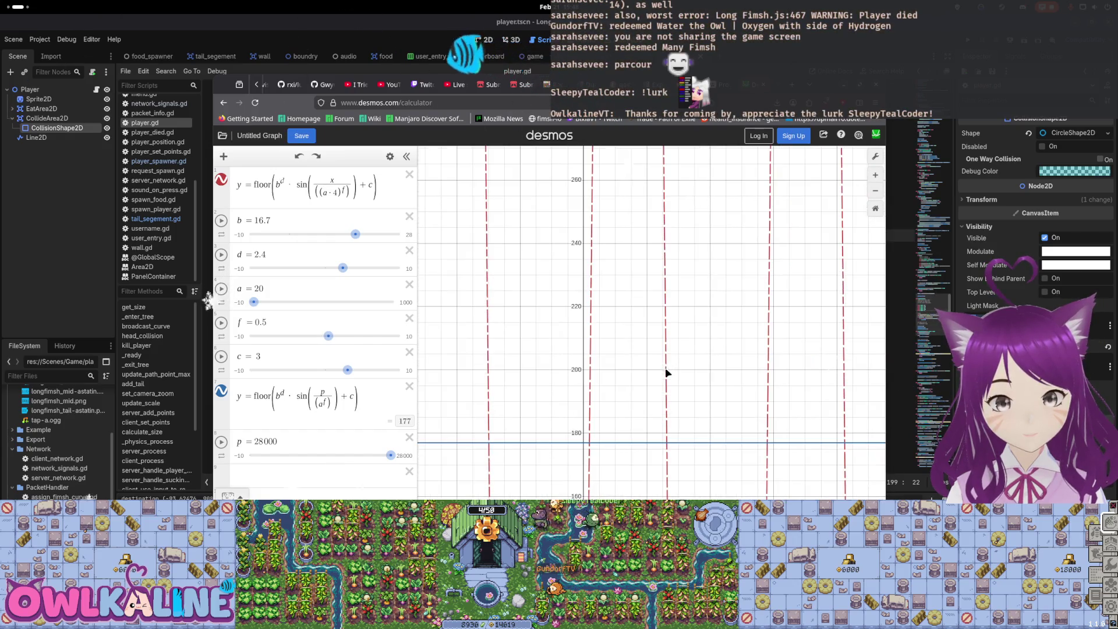
pyautogui.hotkey('ctrl', 'y')
pyautogui.hotkey('ctrl', 'y')
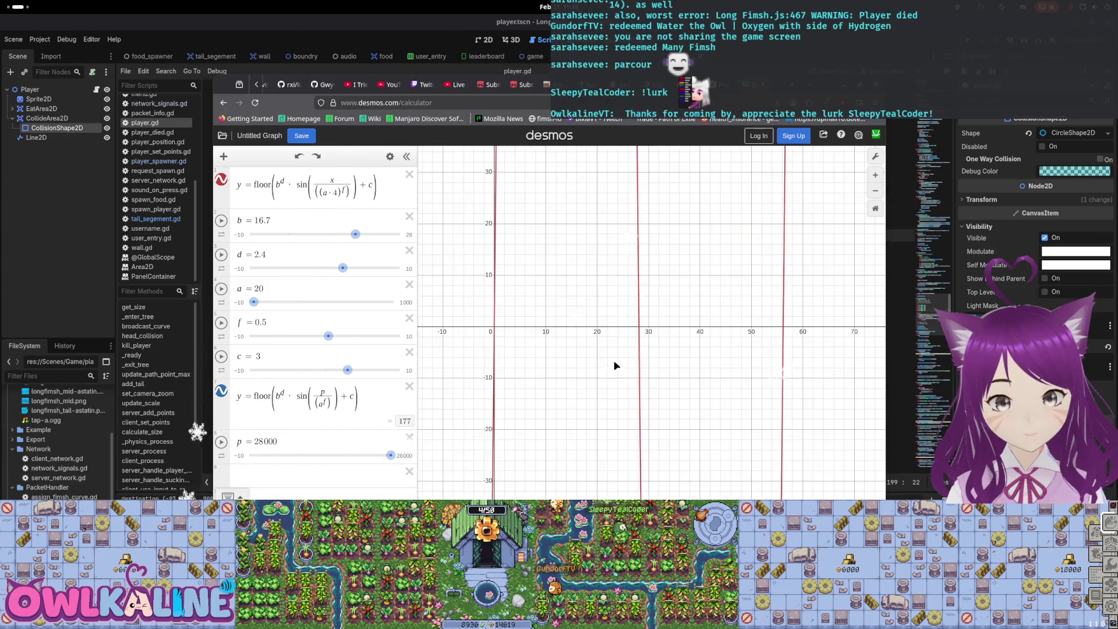
pyautogui.hotkey('ctrl', 'y')
pyautogui.hotkey('ctrl', 'y')
pyautogui.scroll(5, 549, 337)
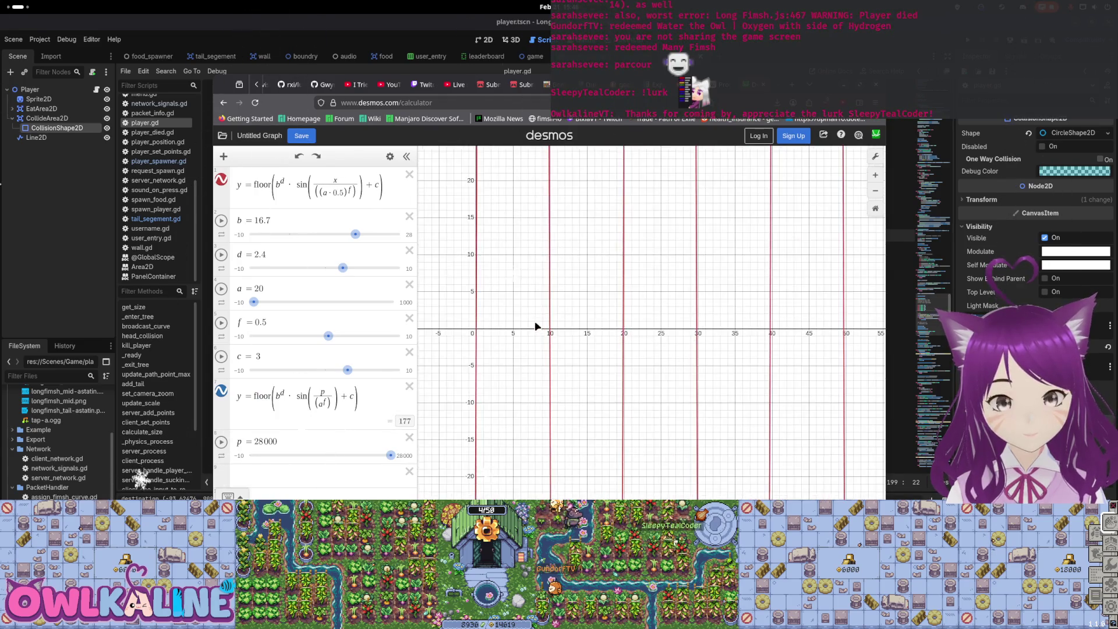
pyautogui.hotkey('ctrl', 'y')
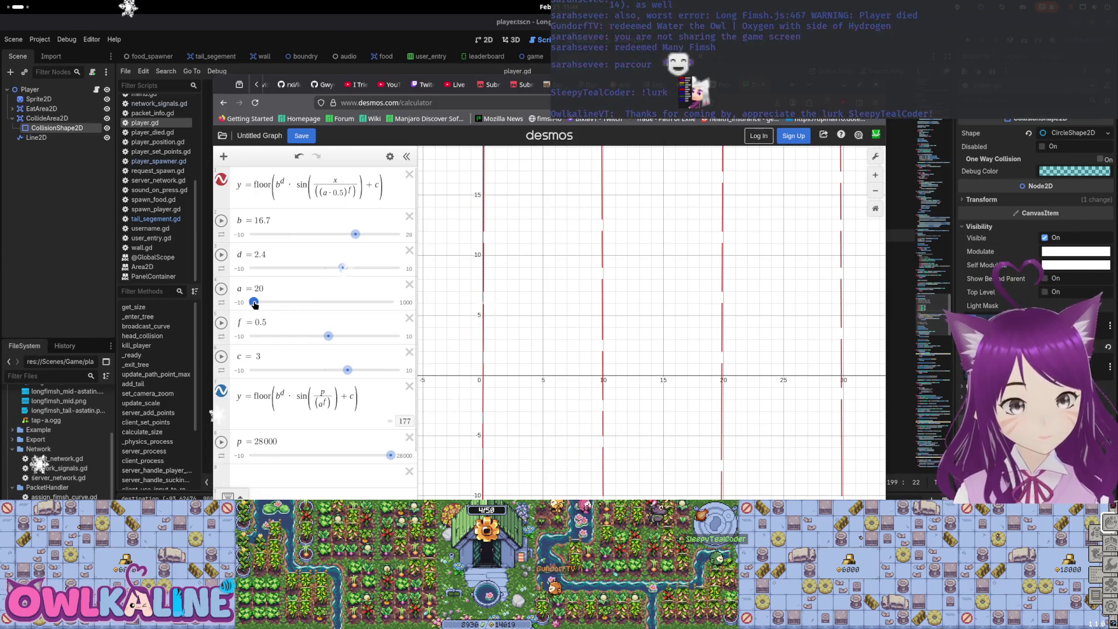
pyautogui.moveTo(254, 303); pyautogui.dragTo(255, 304)
pyautogui.click(336, 194)
# Delete the multiplier on a in the first formula's denominator and push a up toward 1000
pyautogui.press('BackSpace')
pyautogui.press('BackSpace')
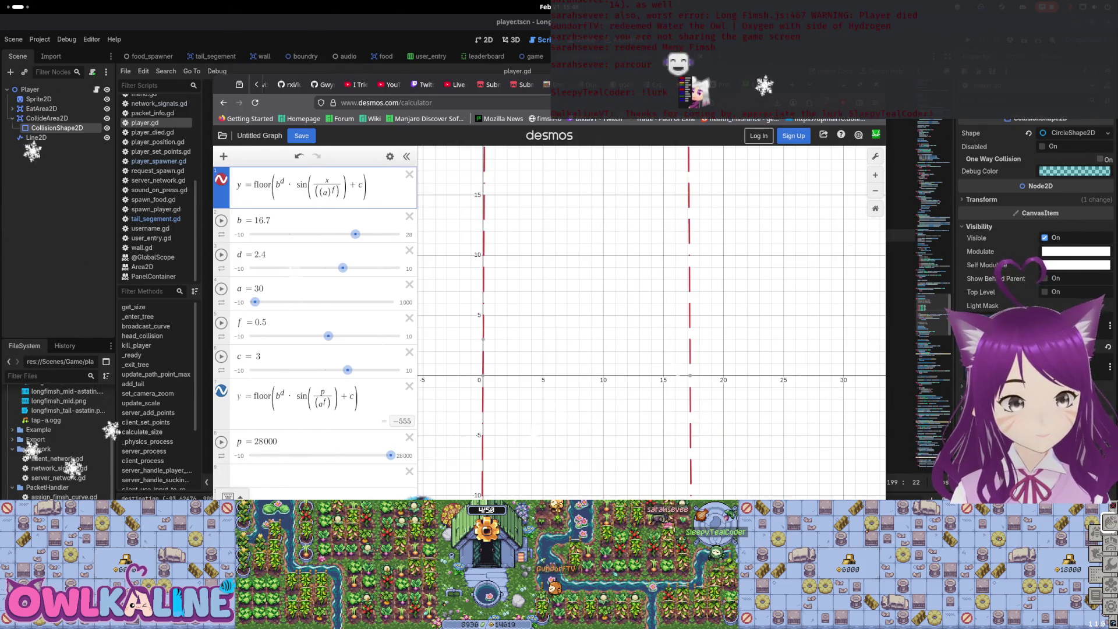
pyautogui.moveTo(255, 302); pyautogui.dragTo(260, 308)
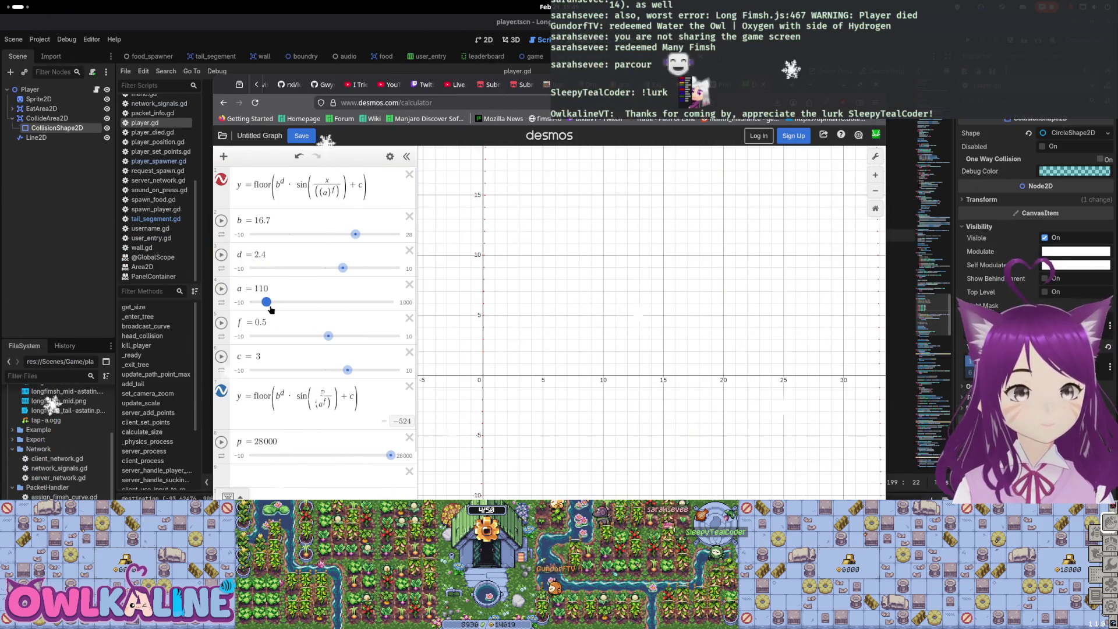
pyautogui.scroll(-3, 604, 339)
pyautogui.moveTo(602, 340)
pyautogui.mouseDown()
pyautogui.moveTo(645, 370)
pyautogui.moveTo(565, 359)
pyautogui.mouseUp()
pyautogui.scroll(-2, 565, 358)
pyautogui.moveTo(267, 302); pyautogui.dragTo(307, 307)
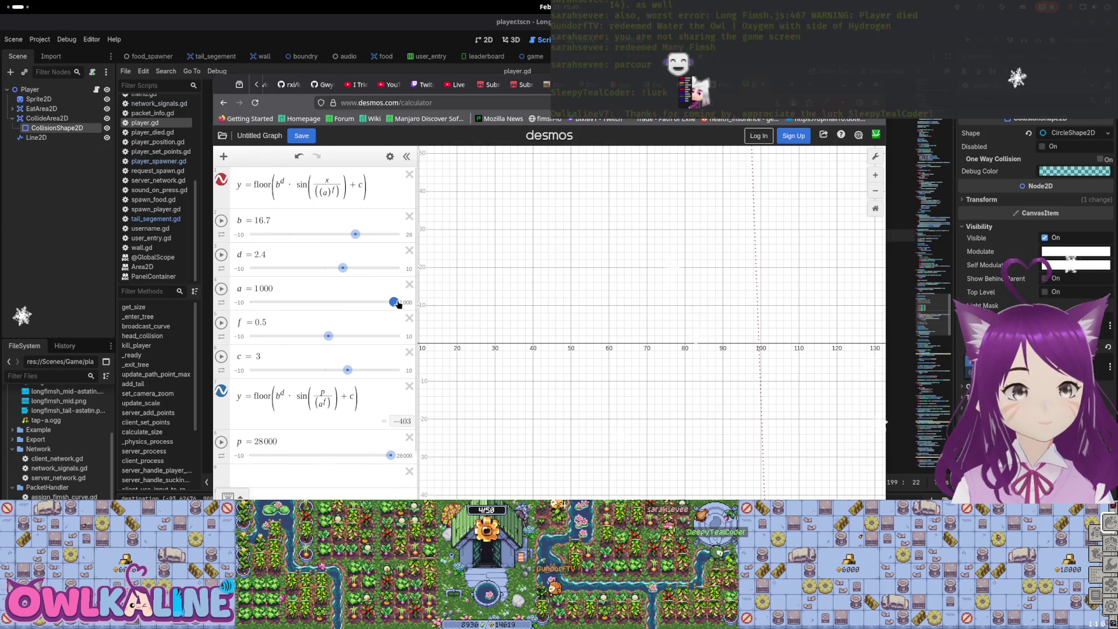
pyautogui.scroll(5, 761, 345)
pyautogui.scroll(-10, 757, 351)
pyautogui.scroll(-5, 666, 382)
pyautogui.moveTo(556, 406); pyautogui.dragTo(539, 382)
# Try f values from 1.6 to about 2, settle f at 1.2, and raise b to 28
pyautogui.moveTo(326, 335); pyautogui.dragTo(332, 337)
pyautogui.scroll(-5, 638, 368)
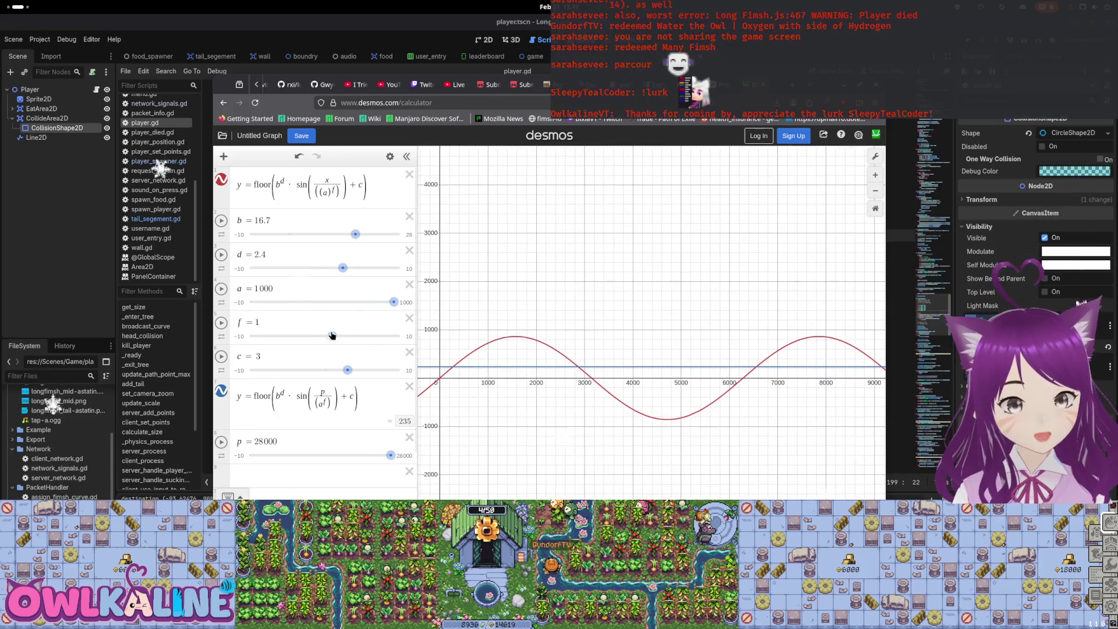
pyautogui.moveTo(332, 336); pyautogui.dragTo(338, 336)
pyautogui.scroll(-3, 607, 381)
pyautogui.moveTo(607, 381); pyautogui.dragTo(584, 421)
pyautogui.scroll(3, 641, 402)
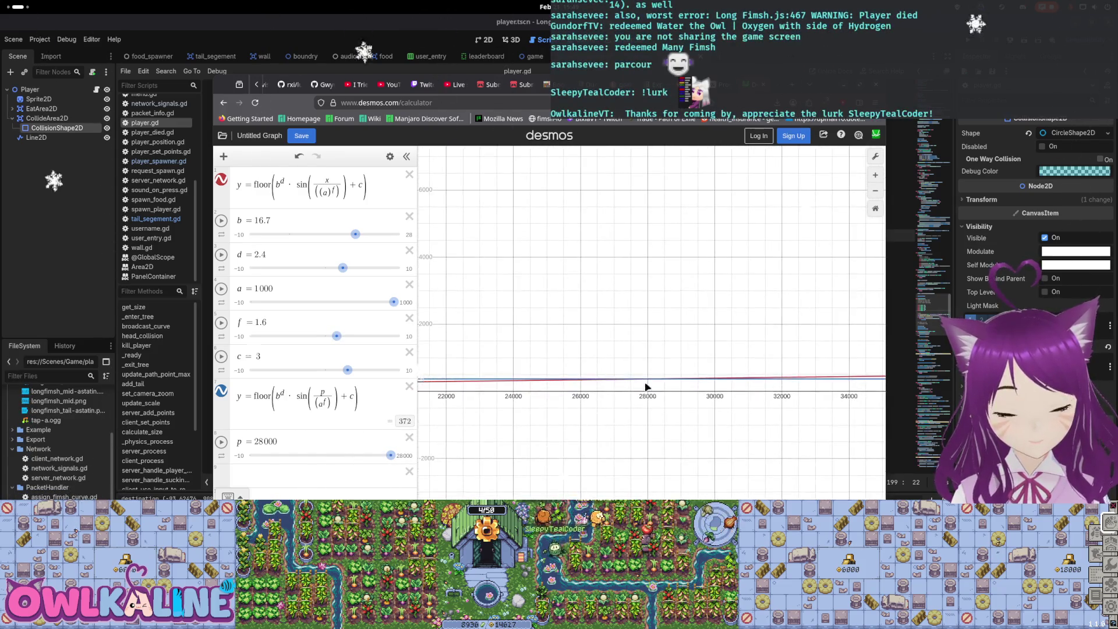
pyautogui.scroll(3, 655, 398)
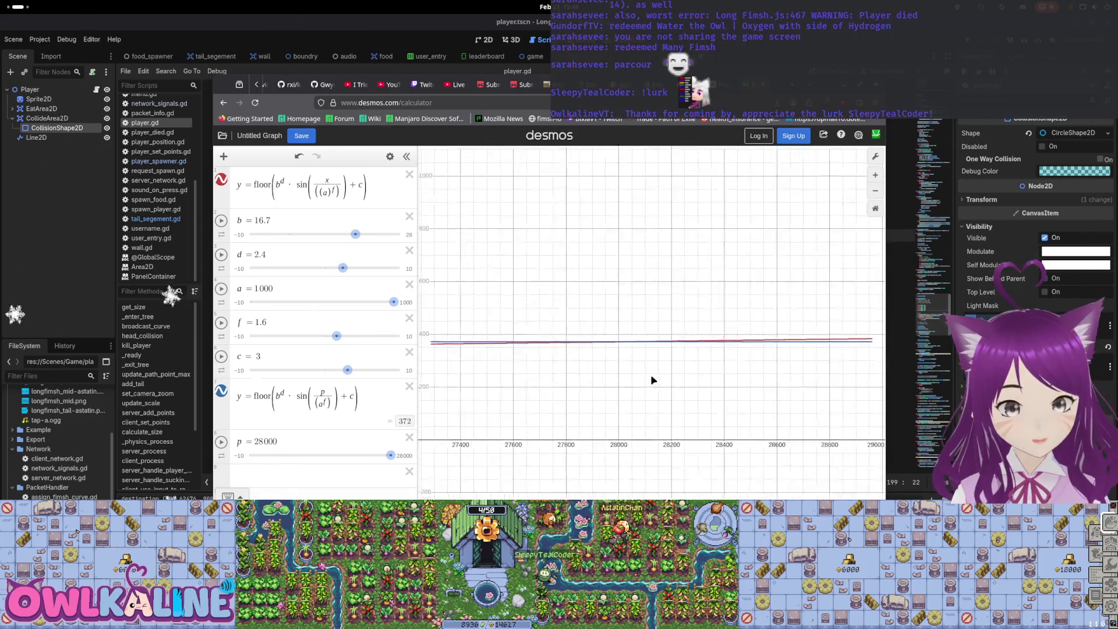
pyautogui.scroll(-5, 653, 381)
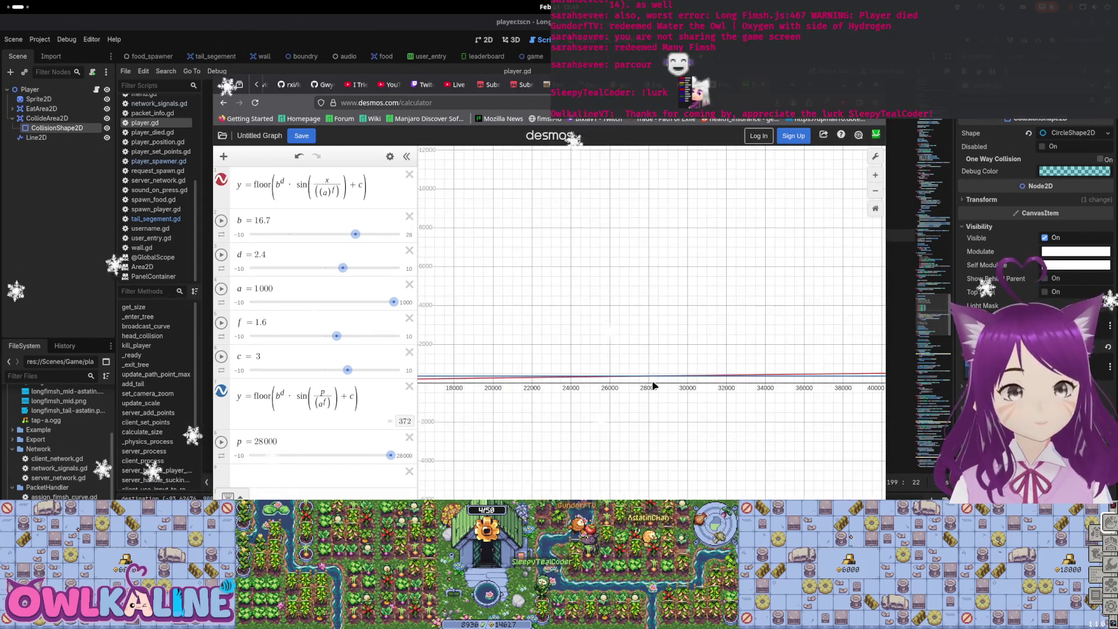
pyautogui.moveTo(341, 337); pyautogui.dragTo(338, 336)
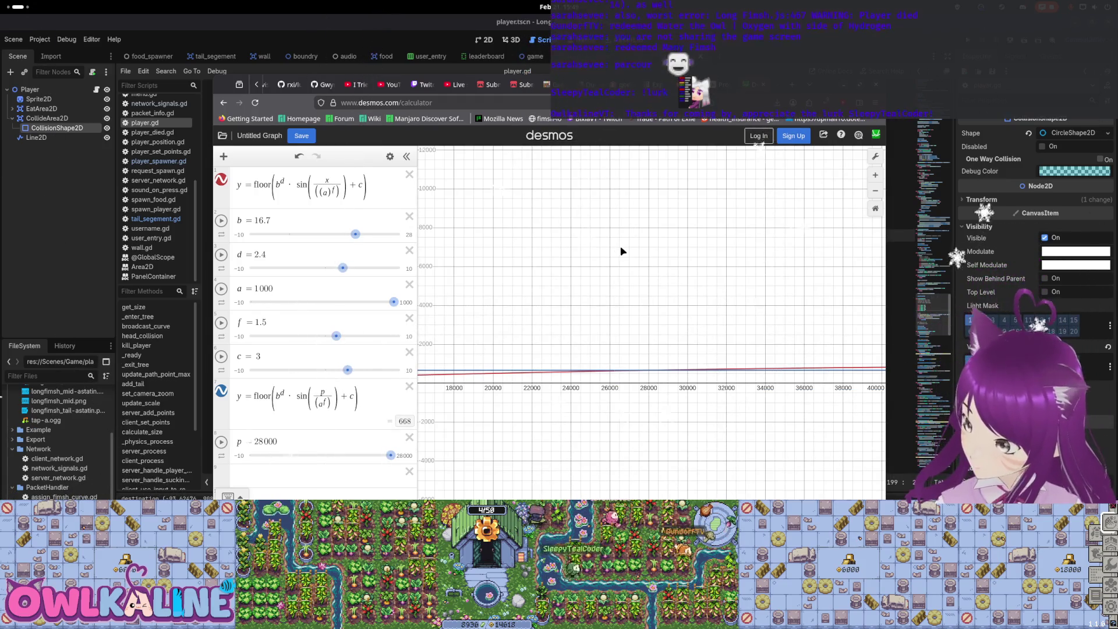
pyautogui.moveTo(336, 336)
pyautogui.mouseDown()
pyautogui.moveTo(327, 336)
pyautogui.moveTo(338, 342)
pyautogui.mouseUp()
pyautogui.moveTo(356, 236); pyautogui.dragTo(408, 244)
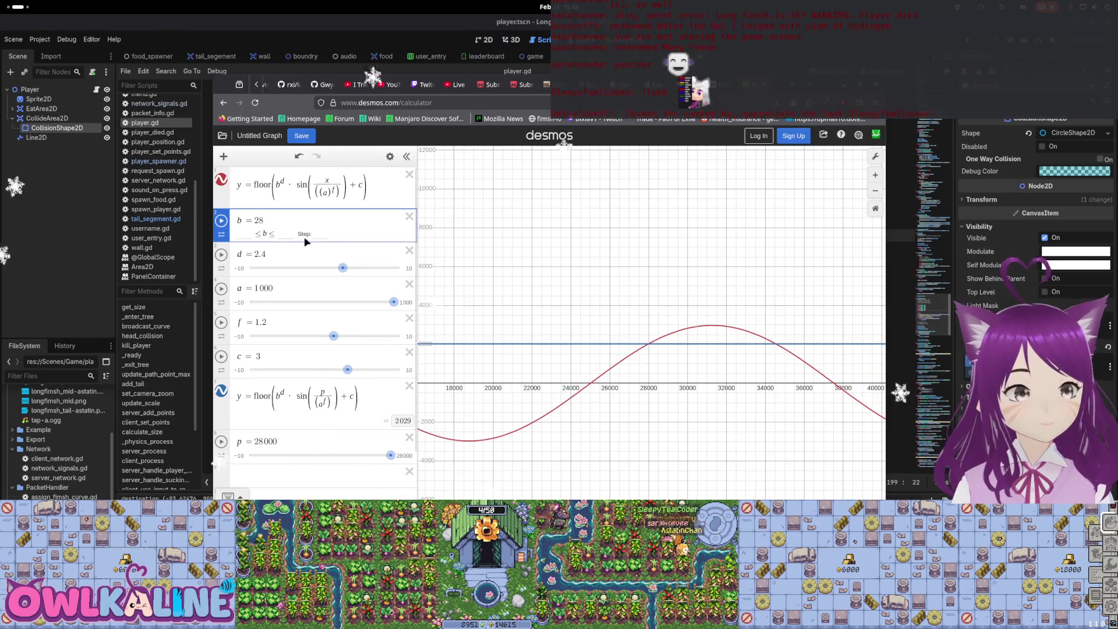
pyautogui.write('1000')
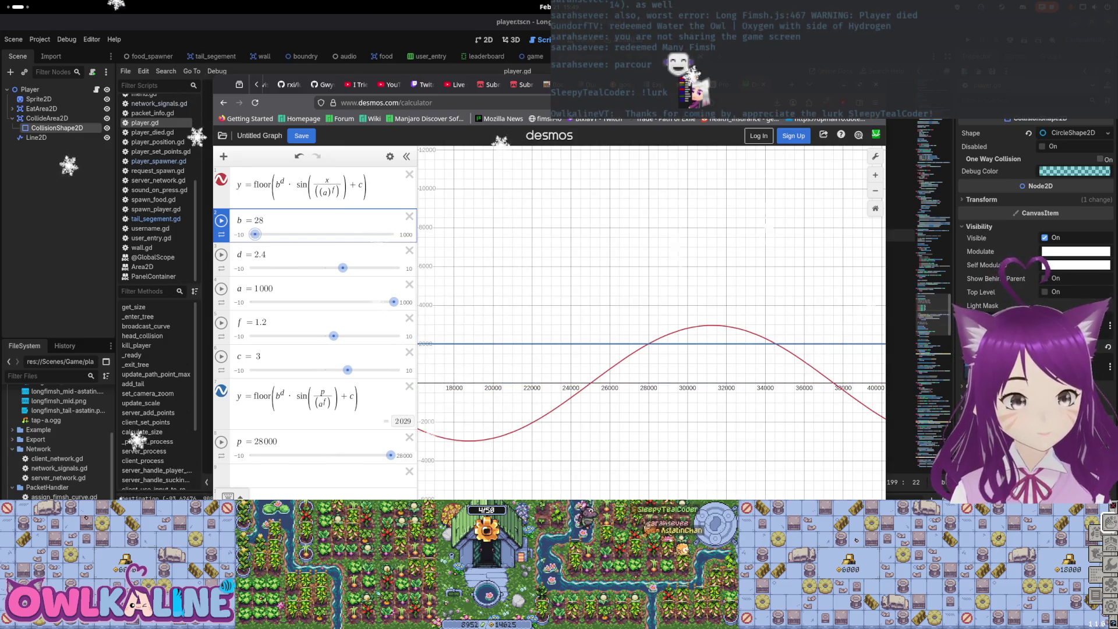
pyautogui.moveTo(255, 234); pyautogui.dragTo(262, 234)
pyautogui.scroll(-5, 552, 304)
pyautogui.moveTo(551, 321); pyautogui.dragTo(615, 333)
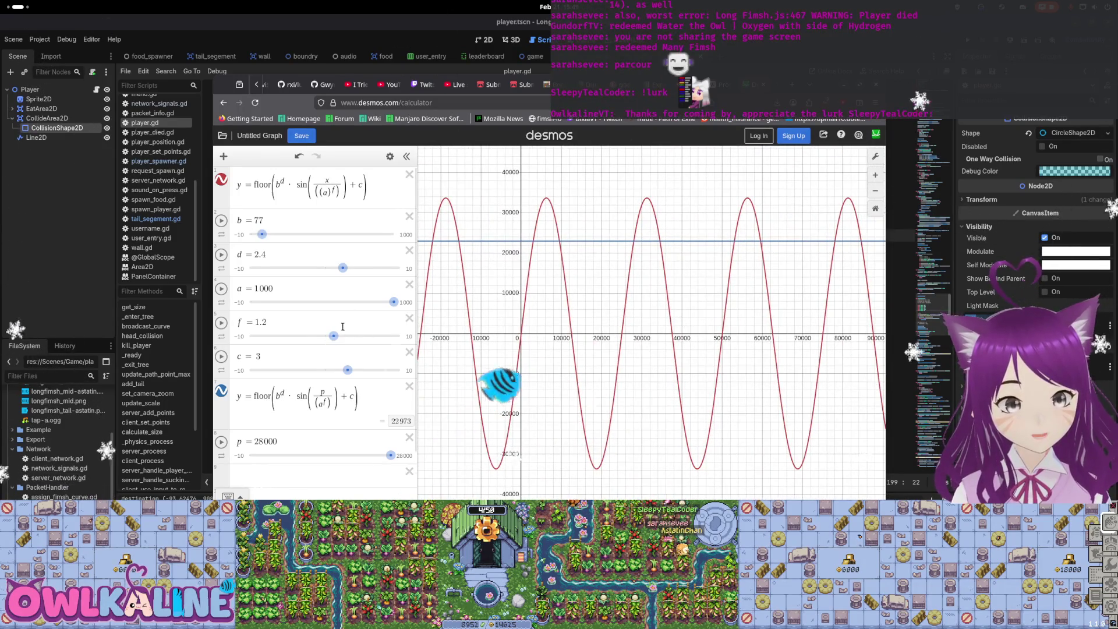
pyautogui.moveTo(336, 339); pyautogui.dragTo(341, 339)
pyautogui.scroll(-12, 548, 382)
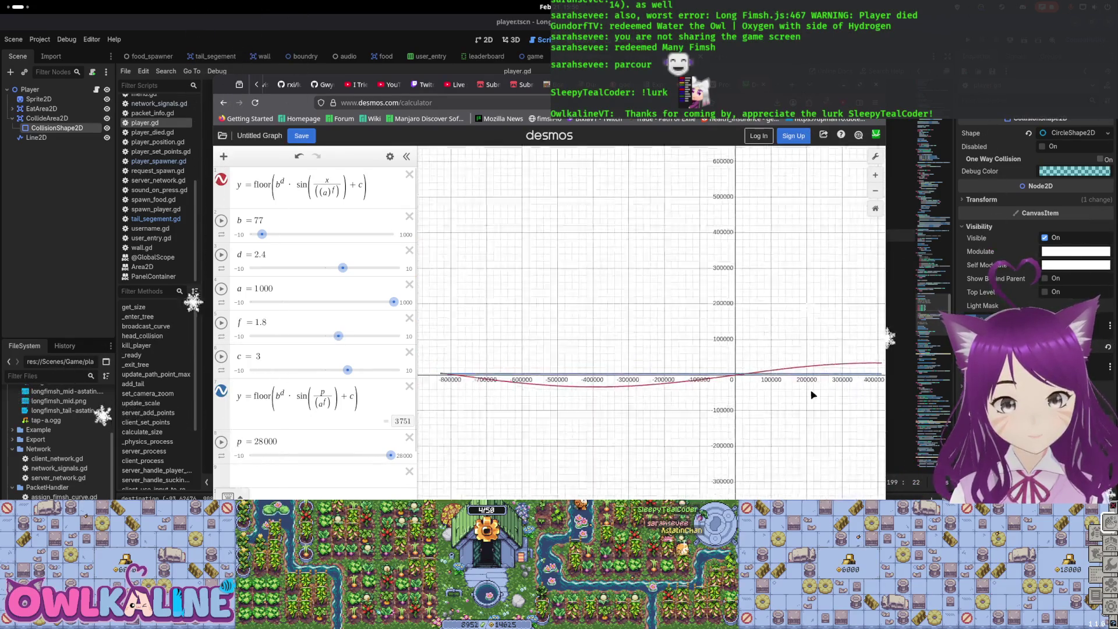
pyautogui.scroll(4, 548, 382)
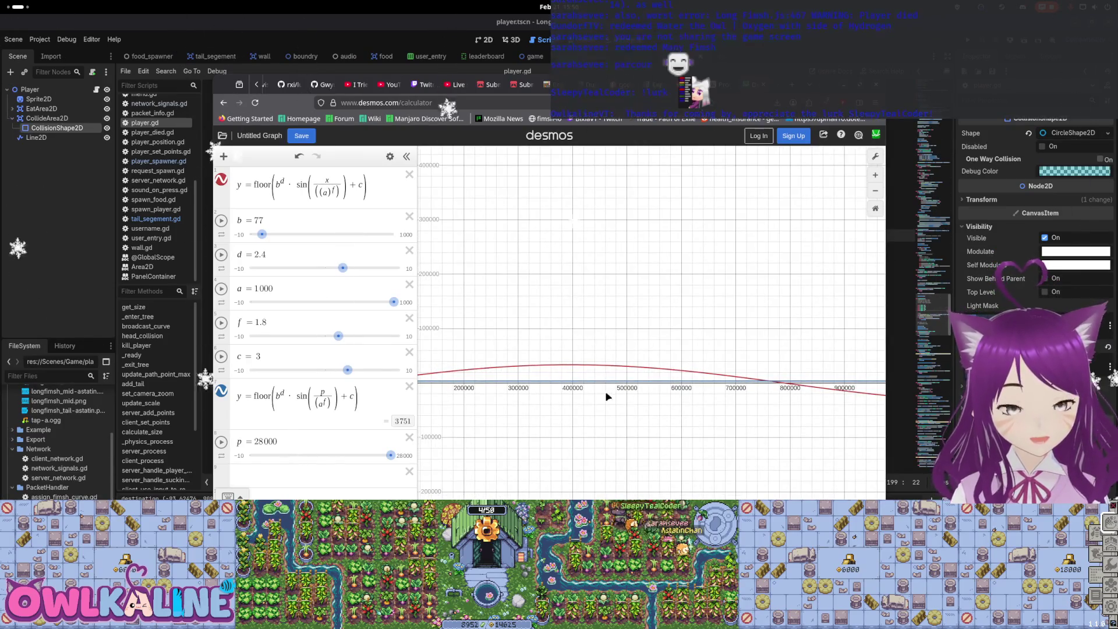
pyautogui.click(302, 184)
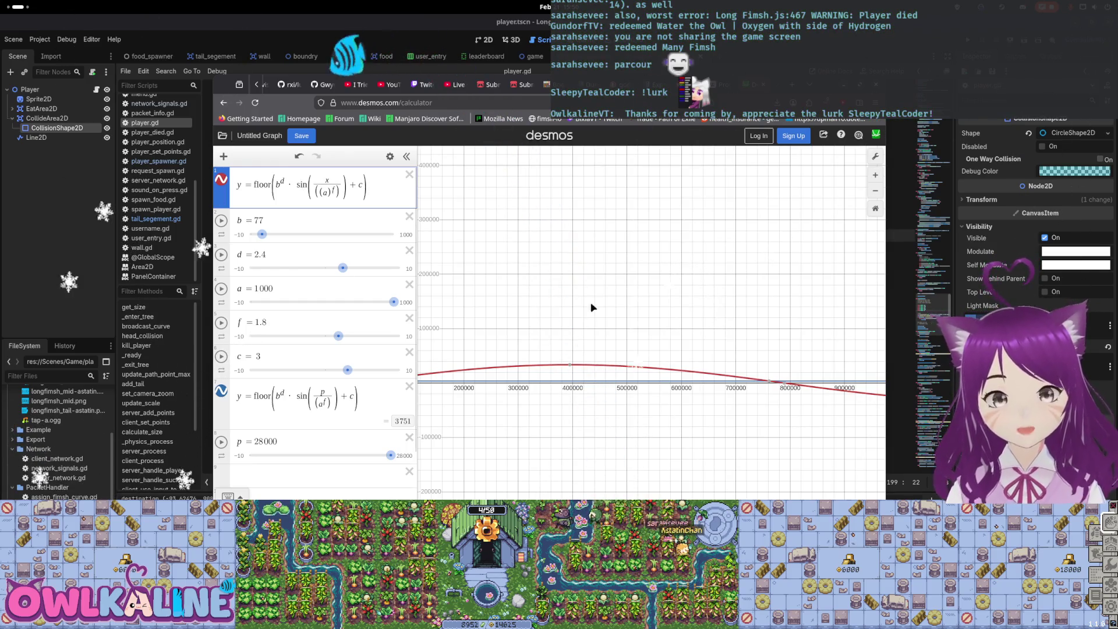
# Remove sin from the first size formula and pan so the origin is visible
pyautogui.moveTo(491, 300)
pyautogui.mouseDown()
pyautogui.moveTo(571, 312)
pyautogui.moveTo(625, 305)
pyautogui.mouseUp()
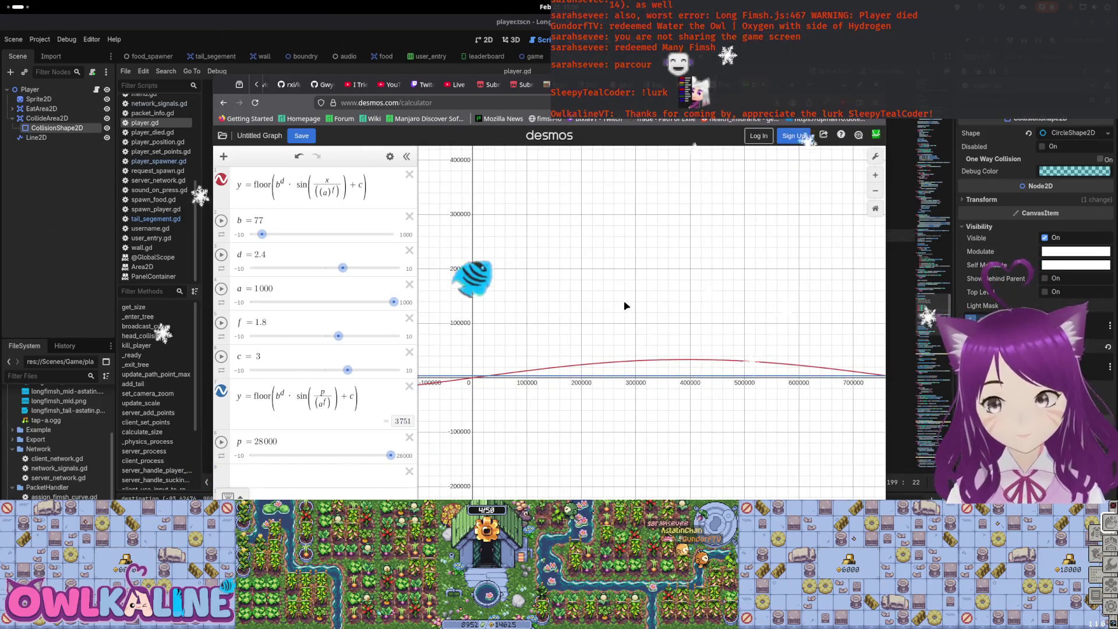
pyautogui.click(303, 188)
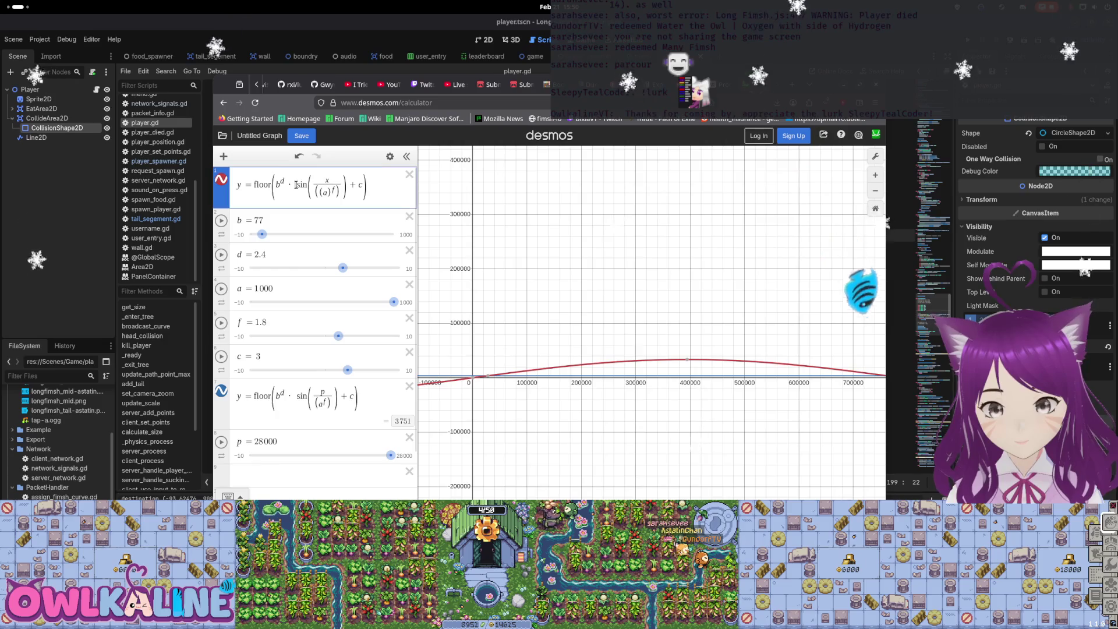
pyautogui.press('BackSpace')
pyautogui.press('BackSpace')
pyautogui.press('BackSpace')
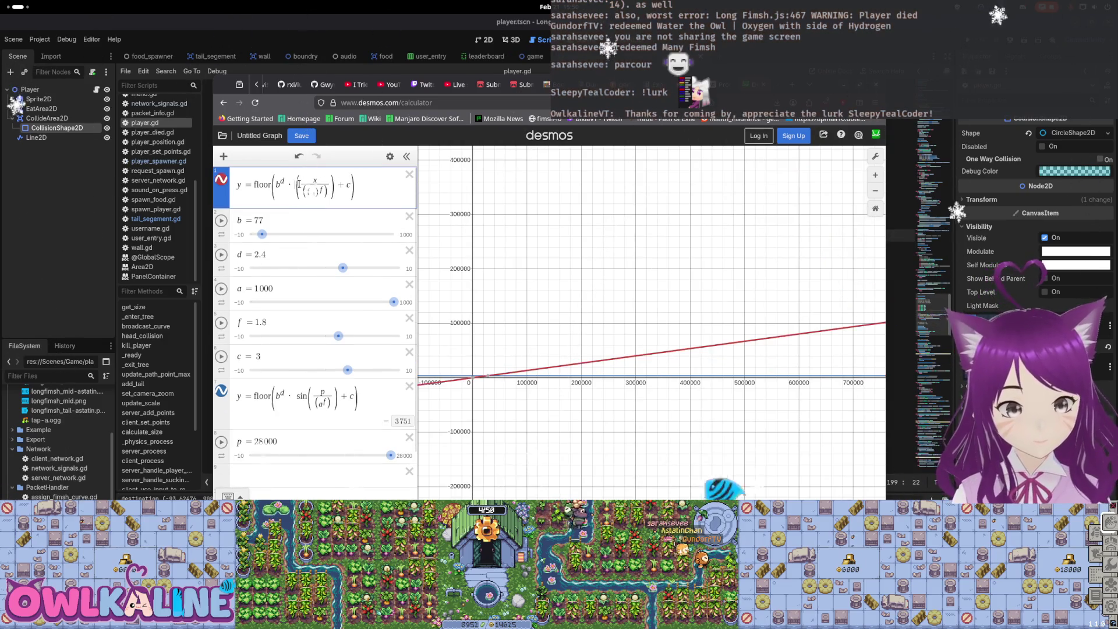
pyautogui.scroll(-10, 653, 299)
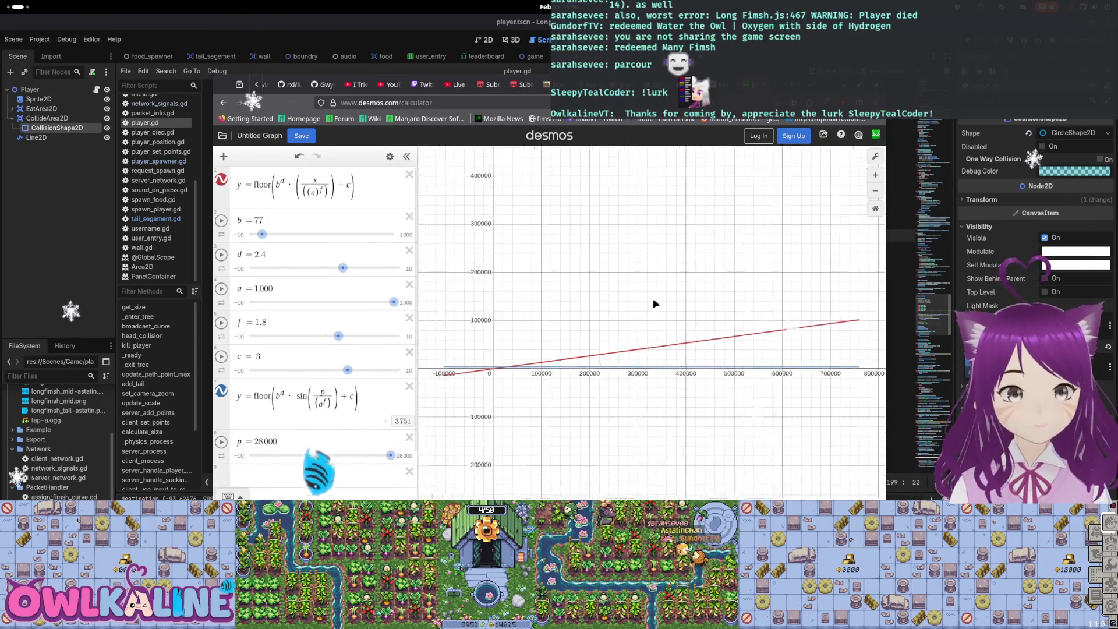
pyautogui.moveTo(466, 458); pyautogui.dragTo(649, 344)
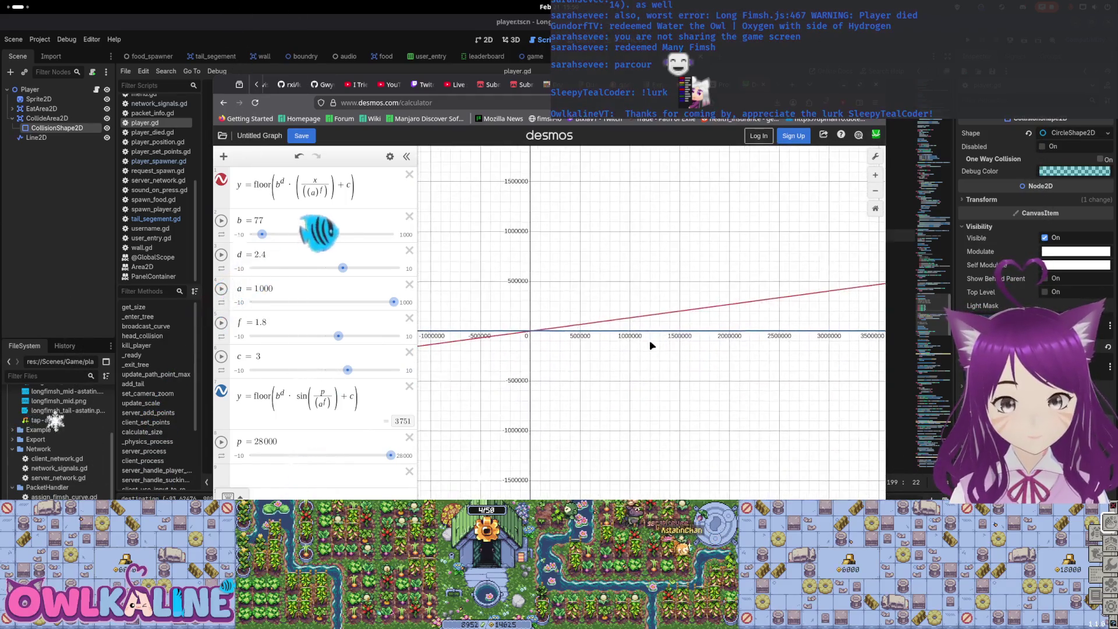
pyautogui.scroll(3, 634, 346)
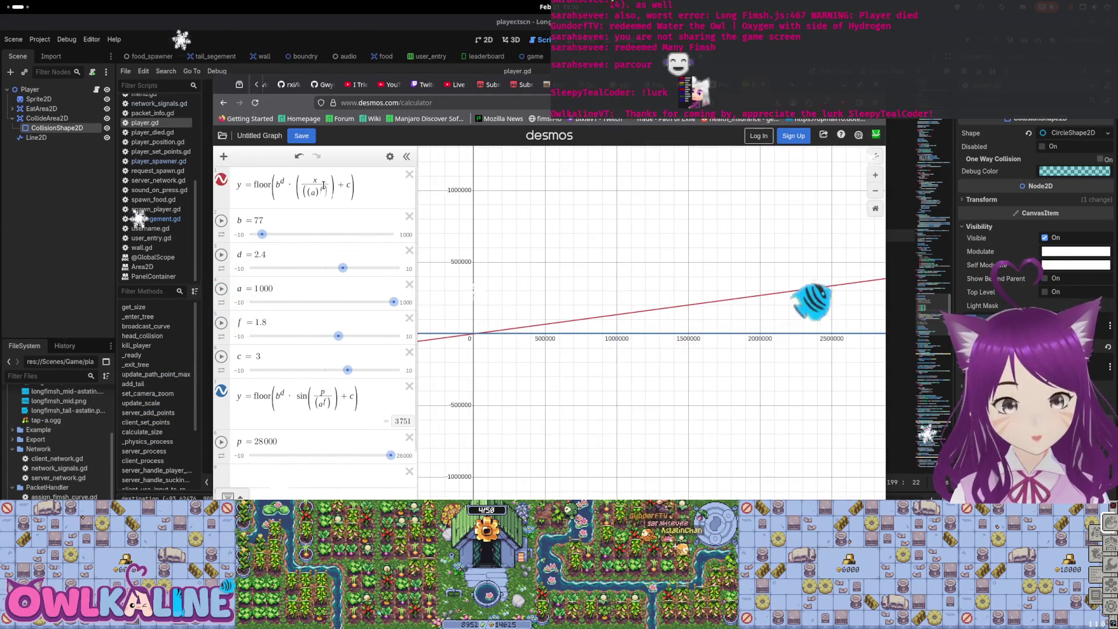
# Replace the x/(a^f) fraction with bx for y = floor(bx + c) and zoom out to the line
pyautogui.click(285, 185)
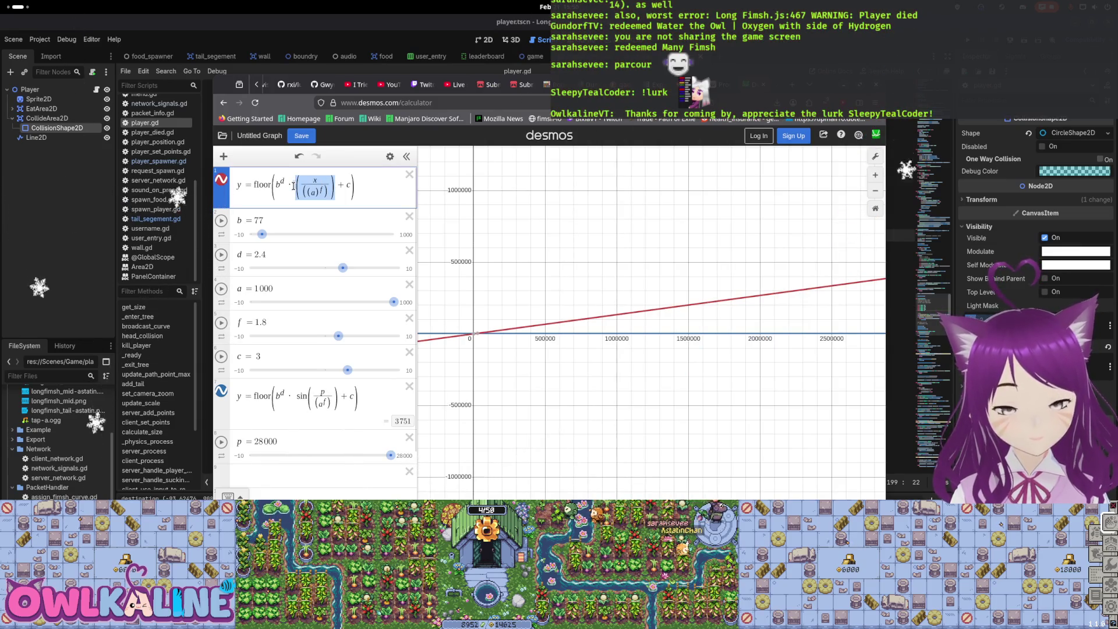
pyautogui.press('BackSpace')
pyautogui.write('x')
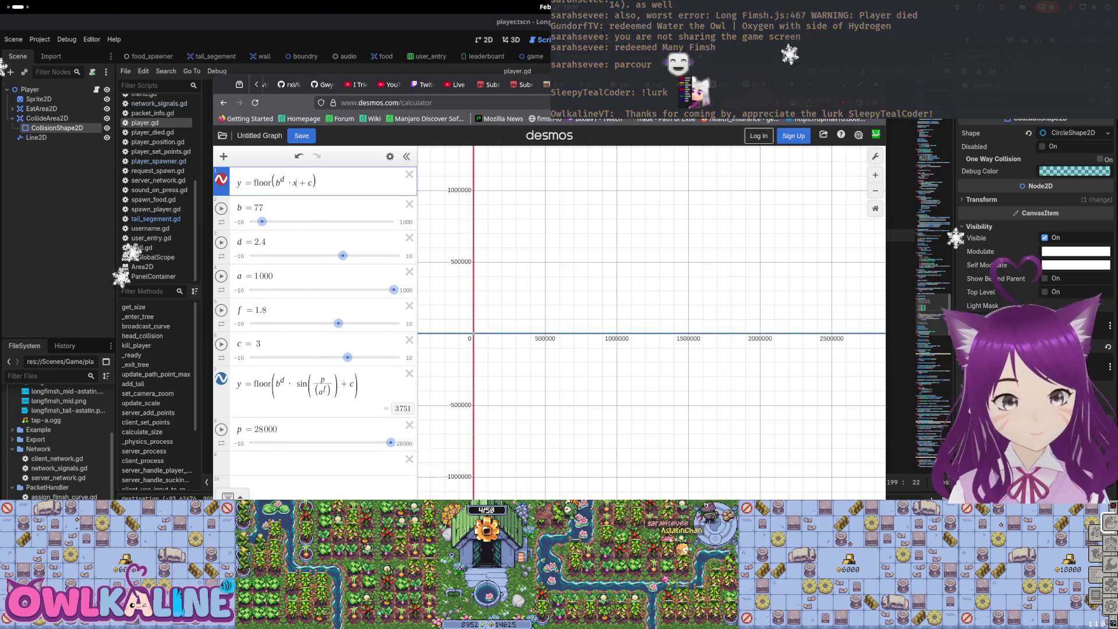
pyautogui.press('BackSpace')
pyautogui.press('BackSpace')
pyautogui.press('BackSpace')
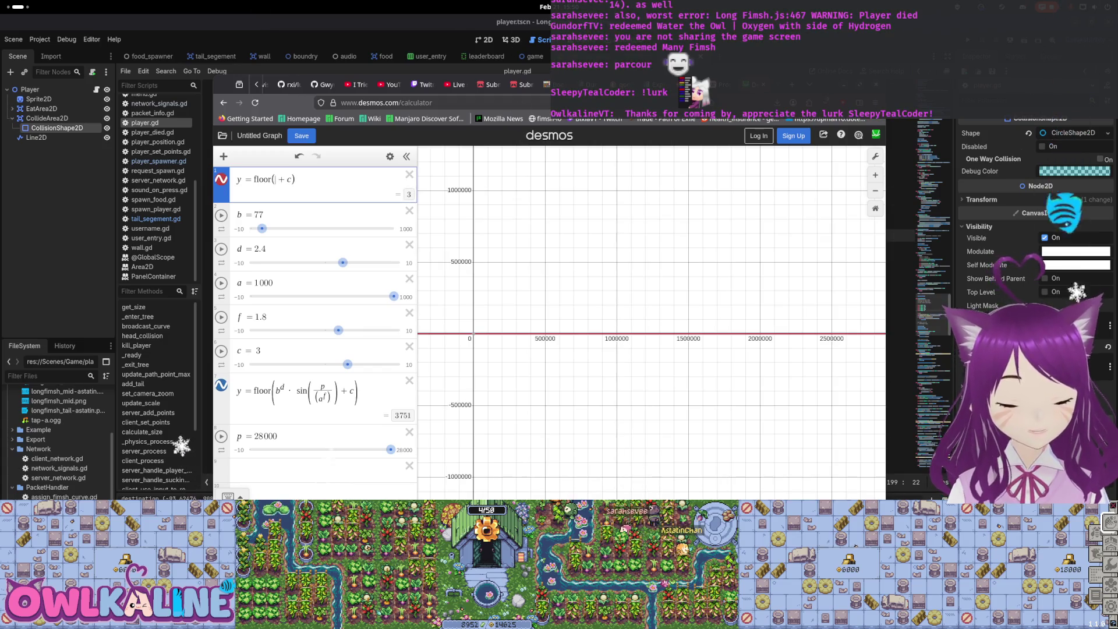
pyautogui.write('mx')
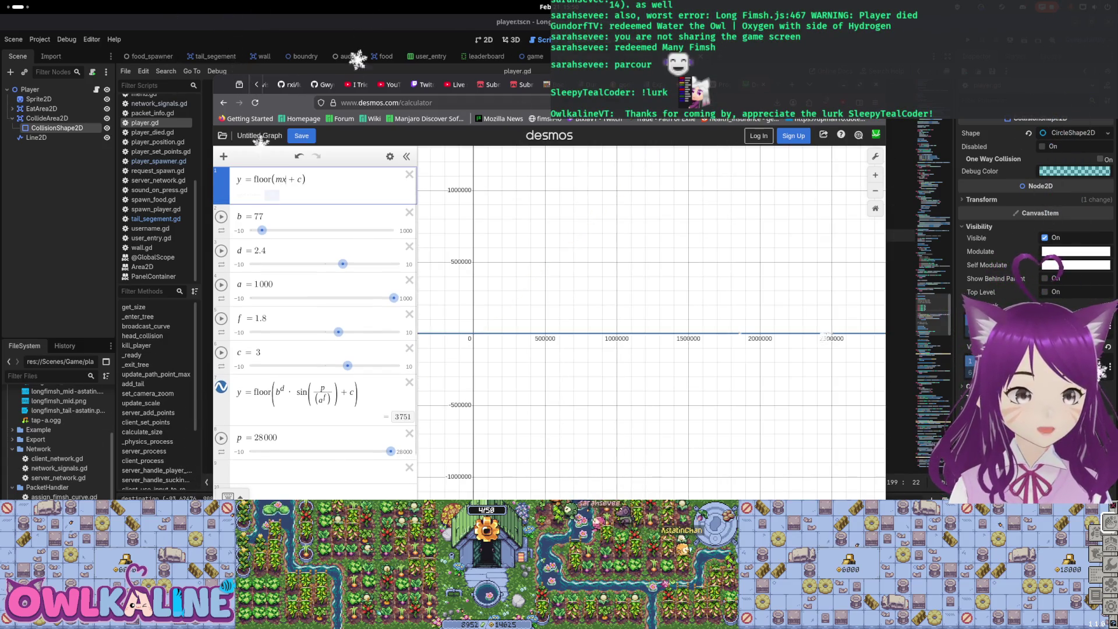
pyautogui.press('BackSpace')
pyautogui.write('b')
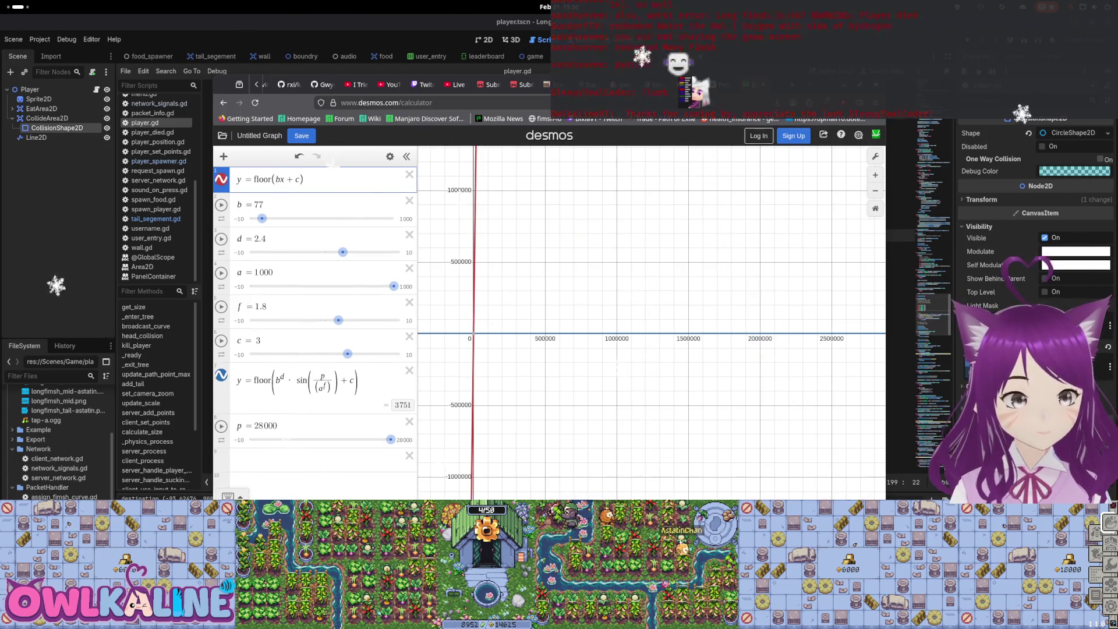
pyautogui.scroll(-3, 490, 256)
pyautogui.moveTo(511, 270)
pyautogui.mouseDown()
pyautogui.moveTo(596, 319)
pyautogui.moveTo(539, 357)
pyautogui.mouseUp()
pyautogui.scroll(1, 539, 357)
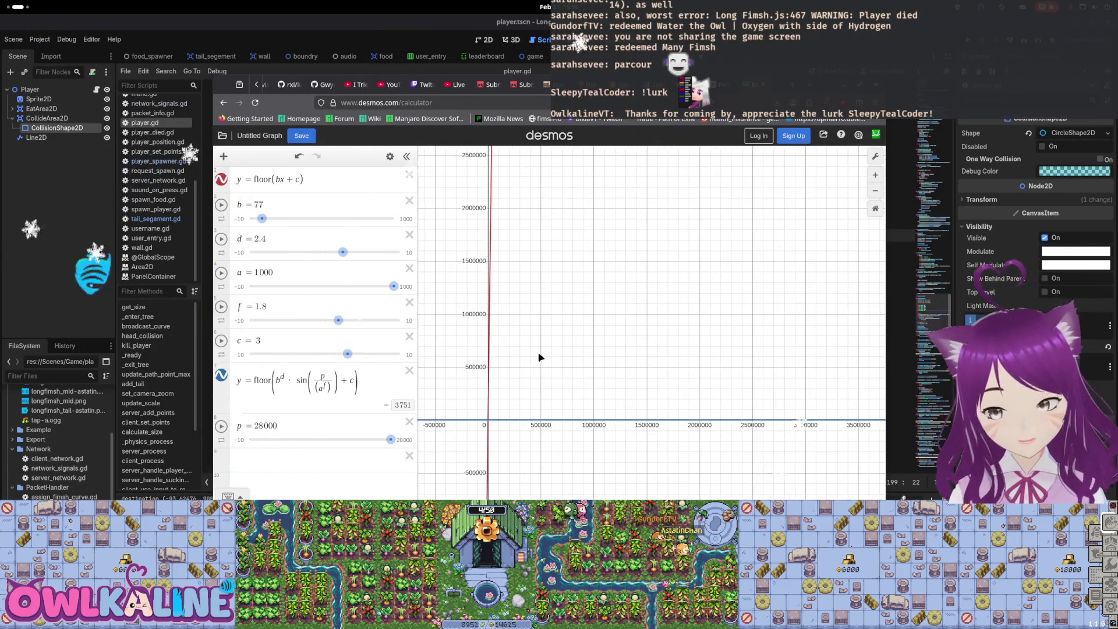
pyautogui.click(279, 181)
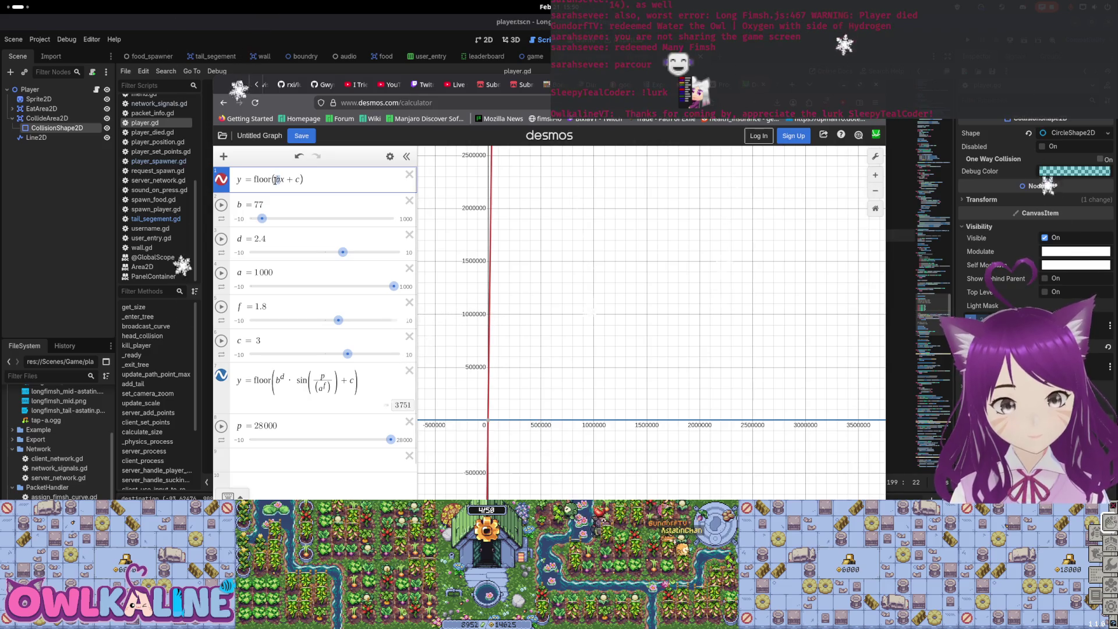
pyautogui.press('super')
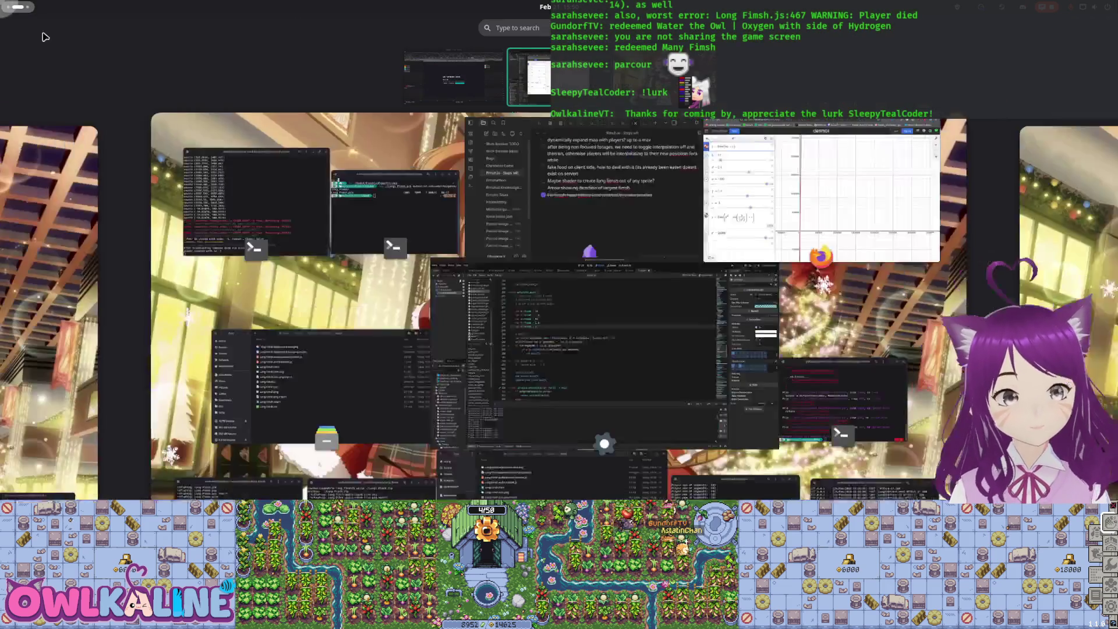
# Continue the missing-tail bug entry with 'The algorithm starts going down after number of tails becomes'
pyautogui.click(549, 306)
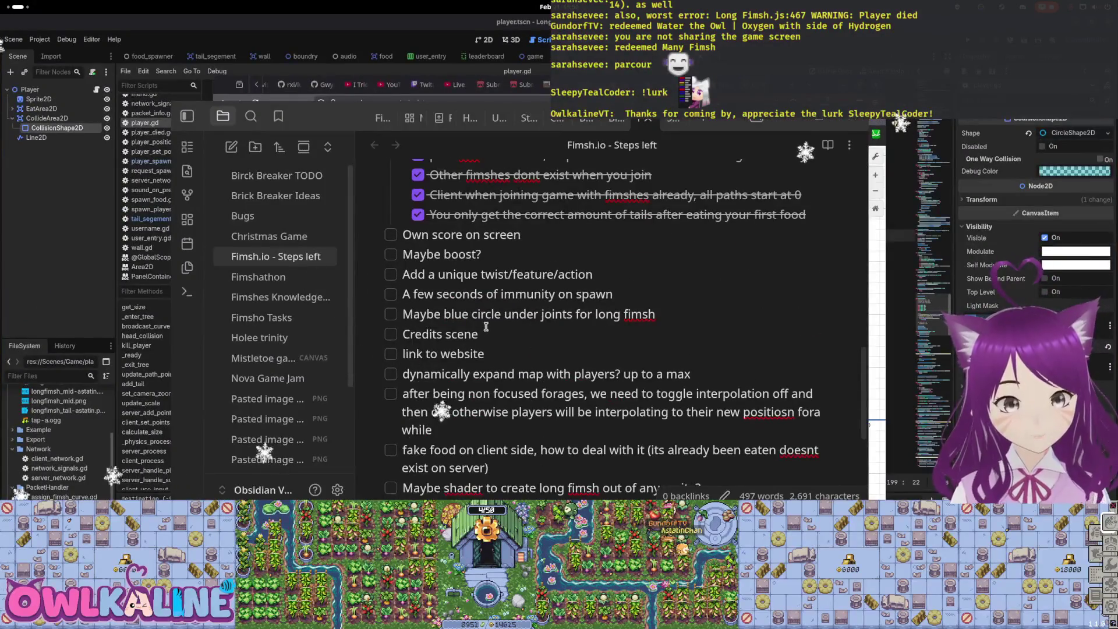
pyautogui.scroll(-2, 524, 349)
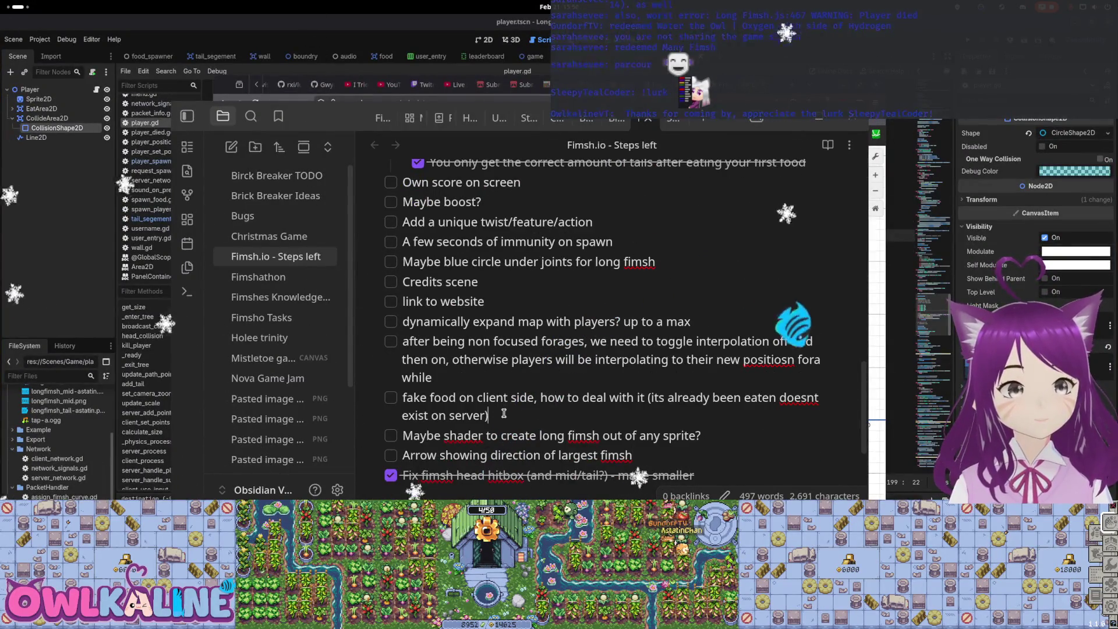
pyautogui.scroll(5, 498, 397)
pyautogui.click(472, 308)
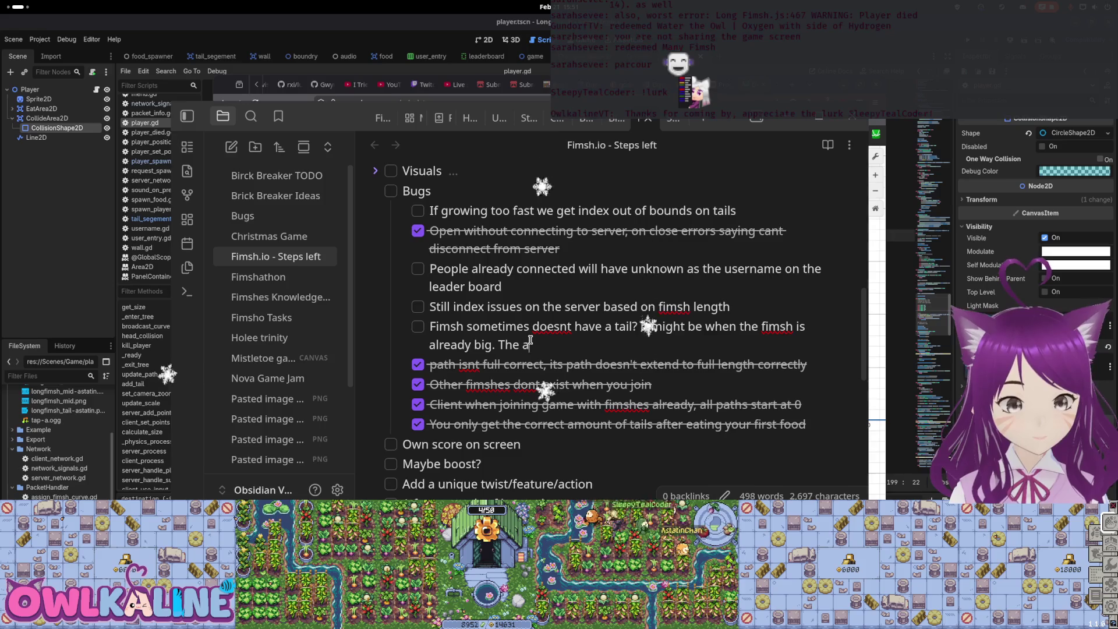
pyautogui.write('orithm start sto')
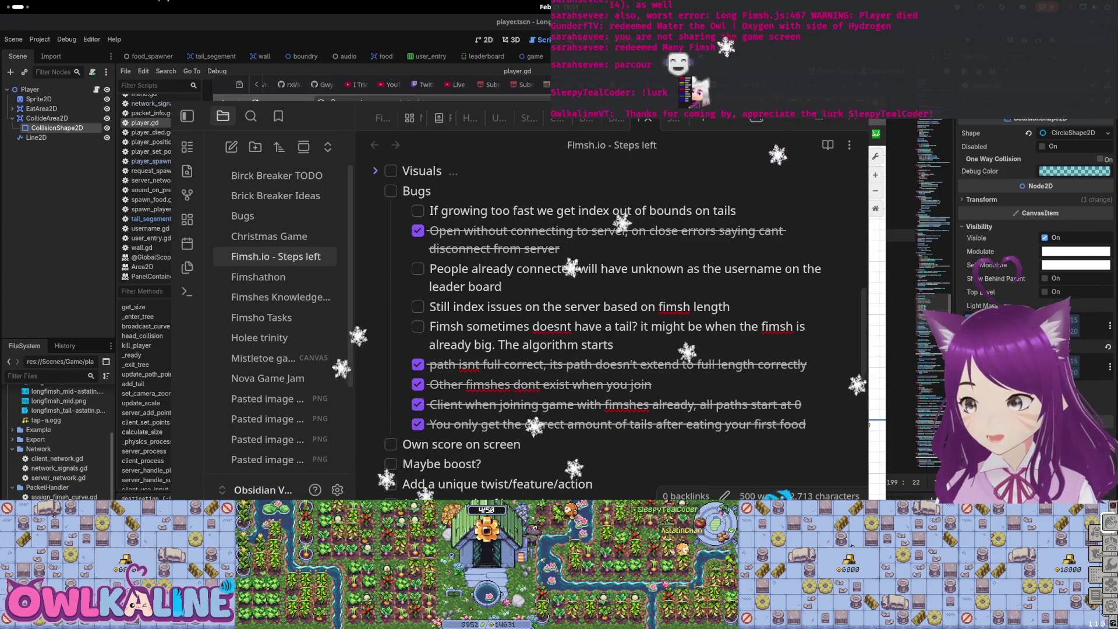
pyautogui.write('rts')
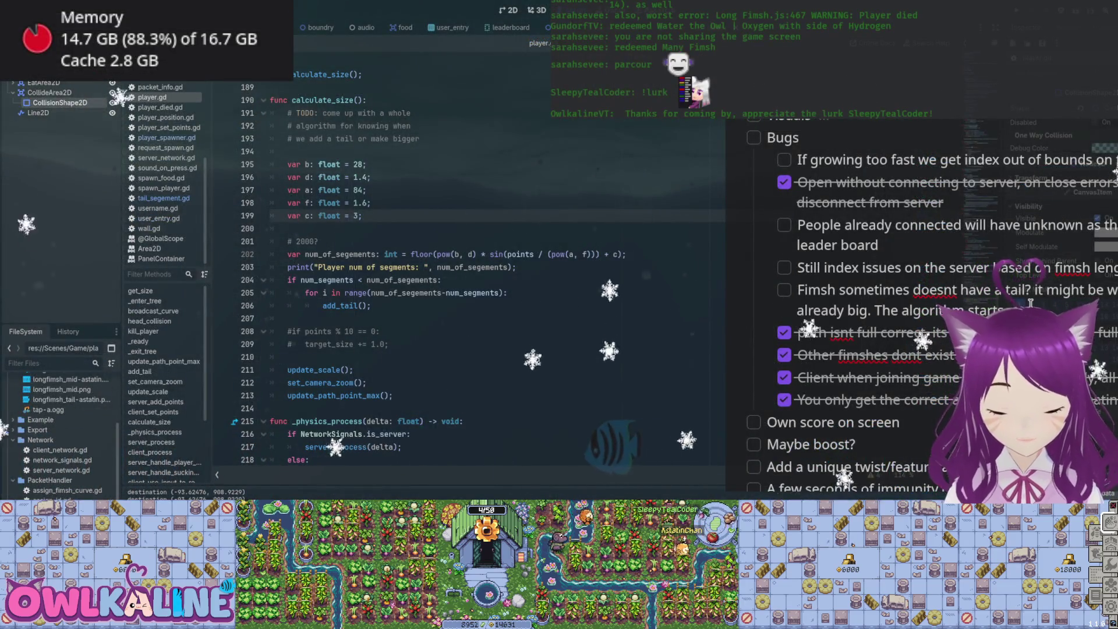
pyautogui.write(' going dow')
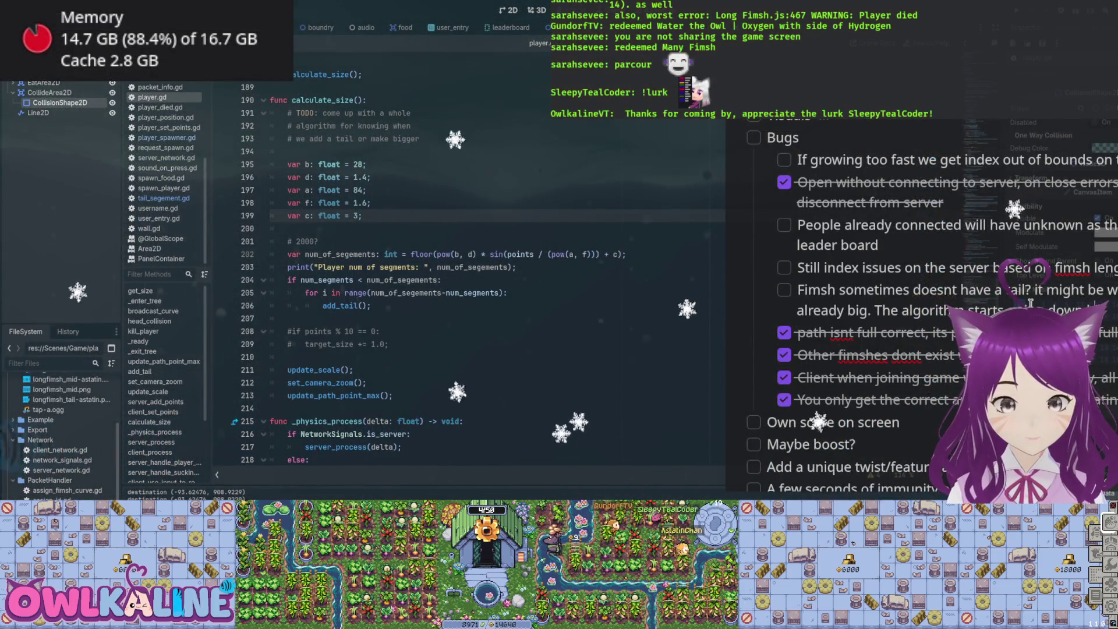
pyautogui.write('n after')
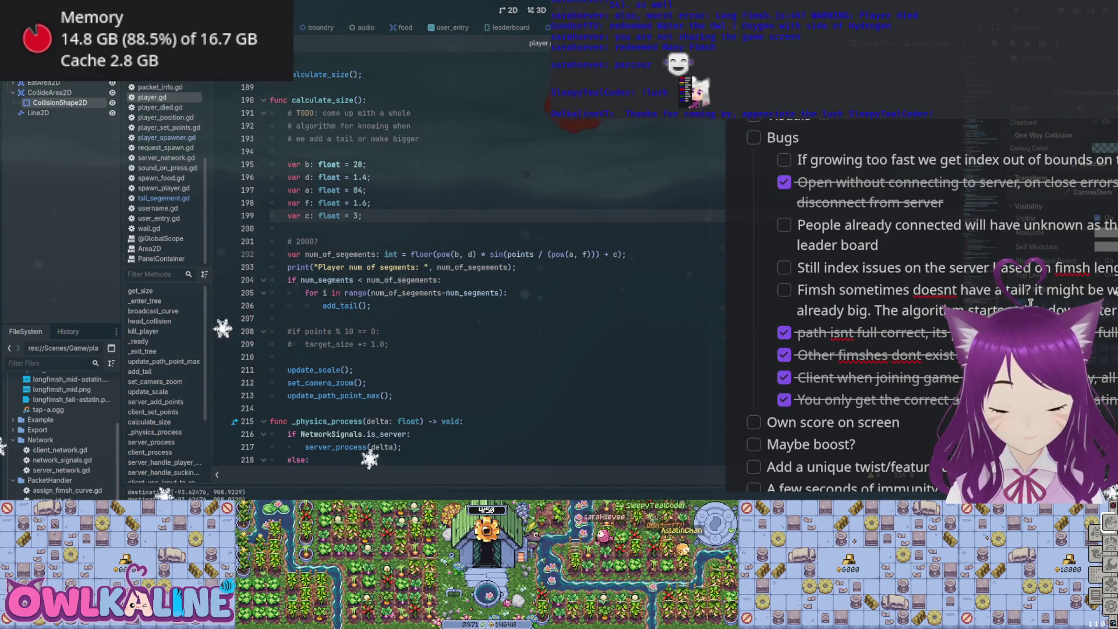
pyautogui.write(' number of tails becomes')
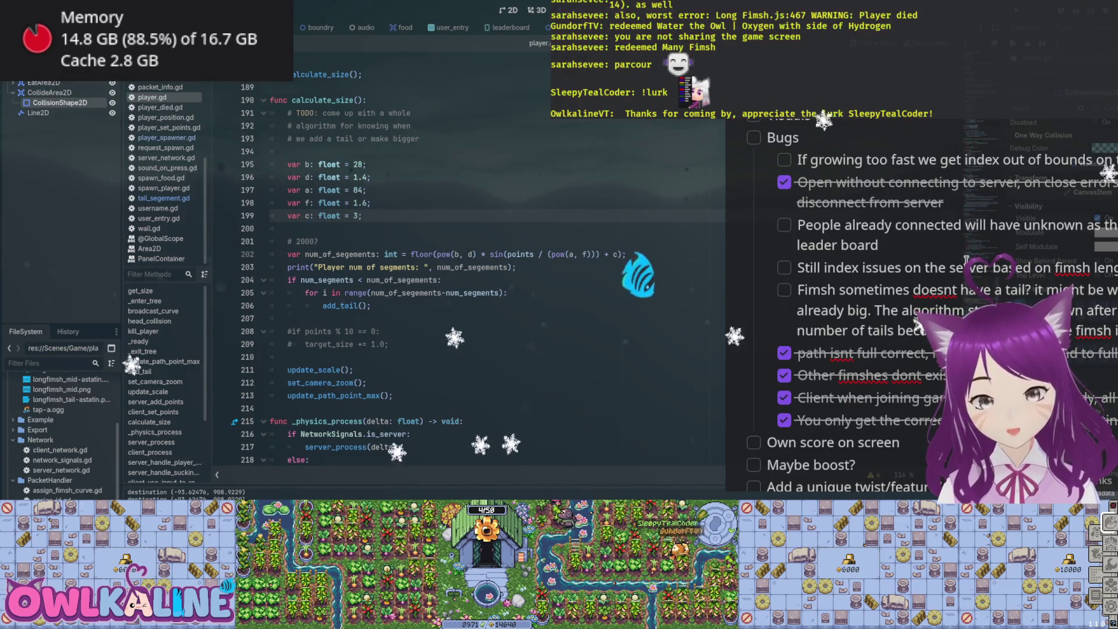
# Scroll up the notes panel beside the calculate_size() code
pyautogui.scroll(5, 981, 287)
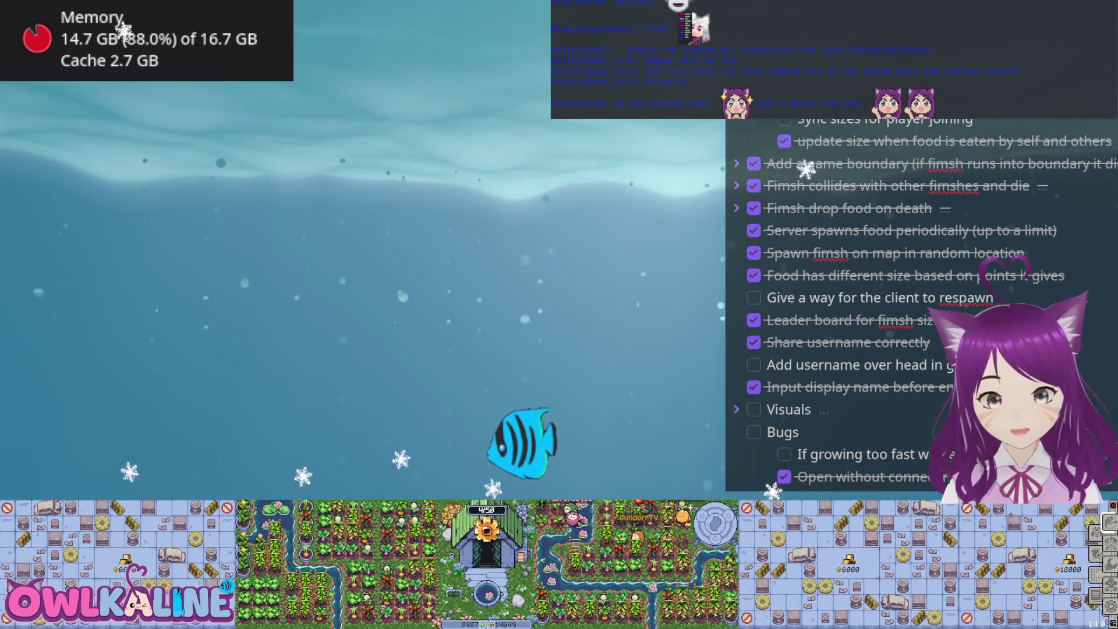
# Add a to-do under the missing-tail bug: 'continue researching tabbed out issues (stuck goin'
pyautogui.scroll(-4, 926, 304)
pyautogui.scroll(5, 926, 304)
pyautogui.scroll(-6, 925, 304)
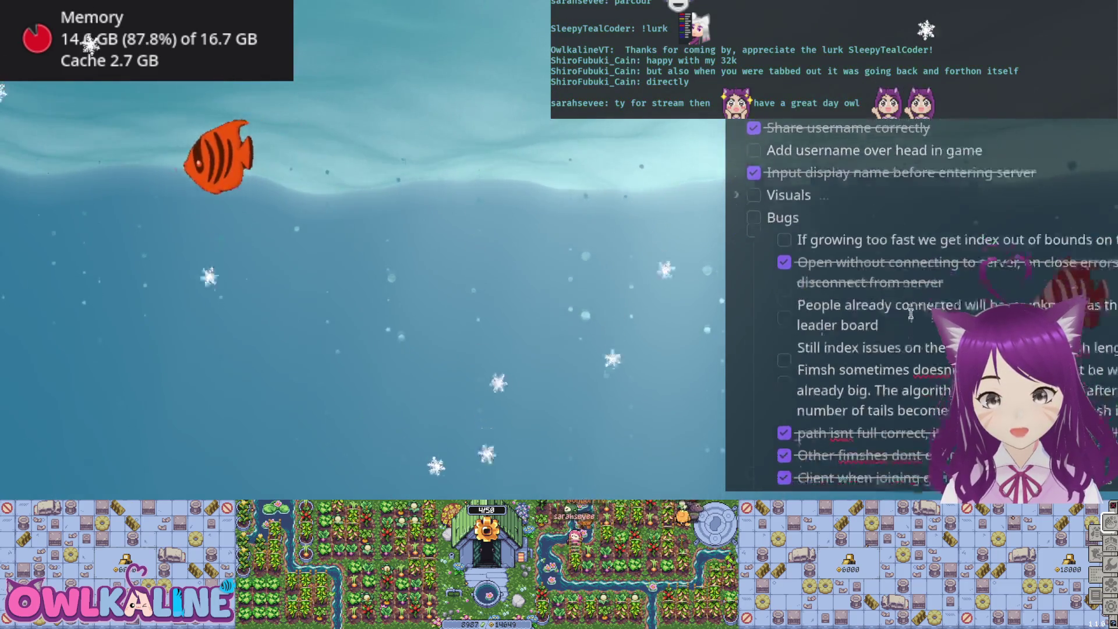
pyautogui.click(1112, 271)
pyautogui.press('Return')
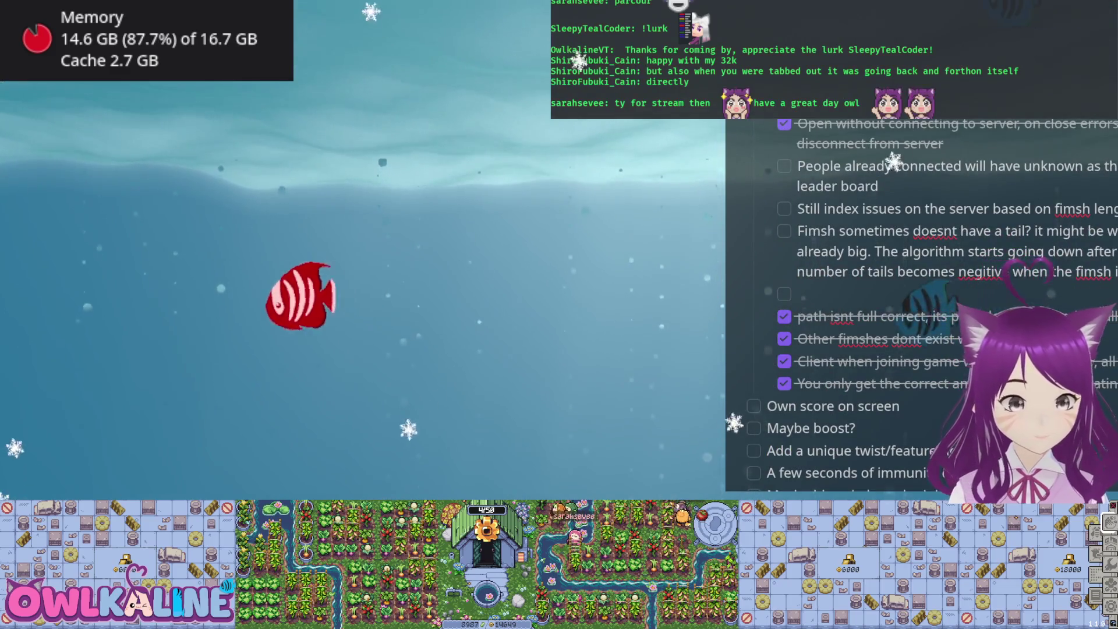
pyautogui.write('continue researching')
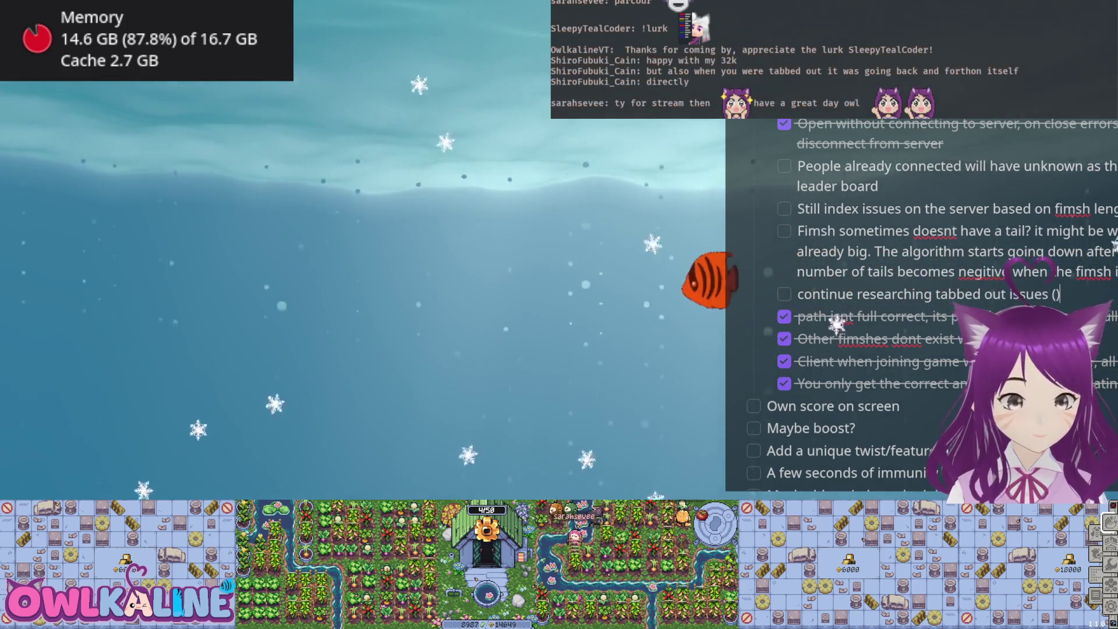
pyautogui.write(' tabbed out issues (stuck goin')
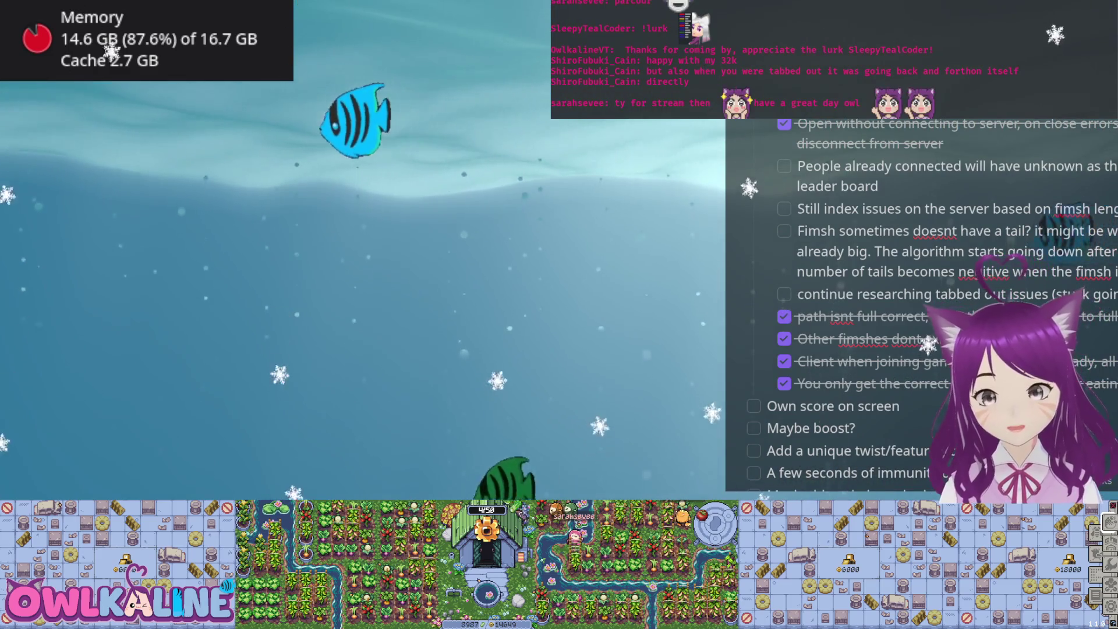
pyautogui.moveTo(1009, 295); pyautogui.dragTo(1072, 293)
pyautogui.click(1075, 294)
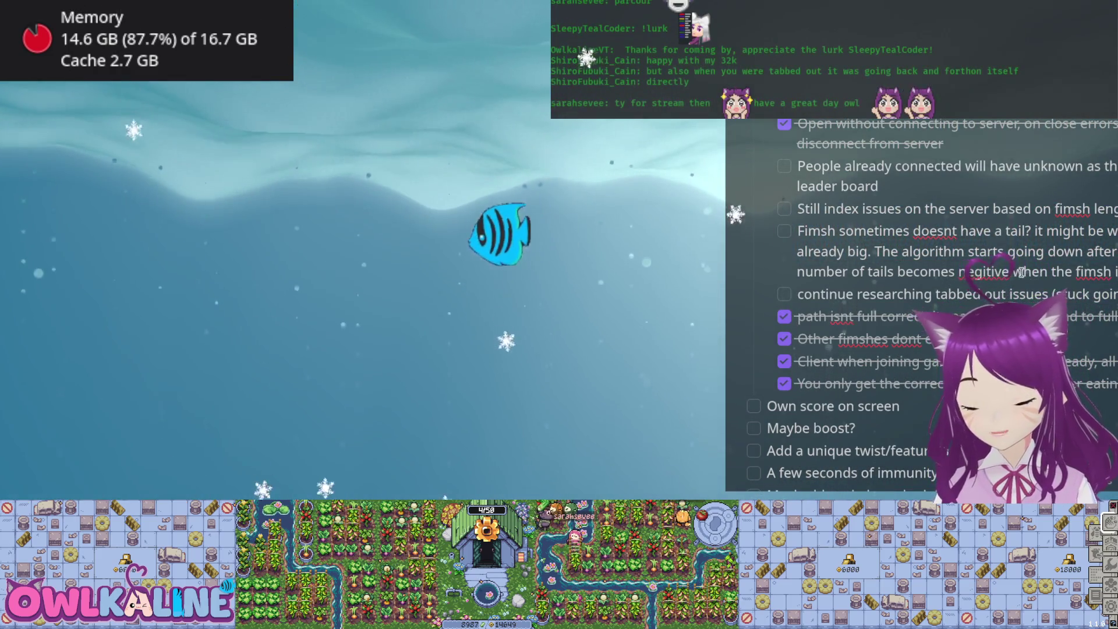